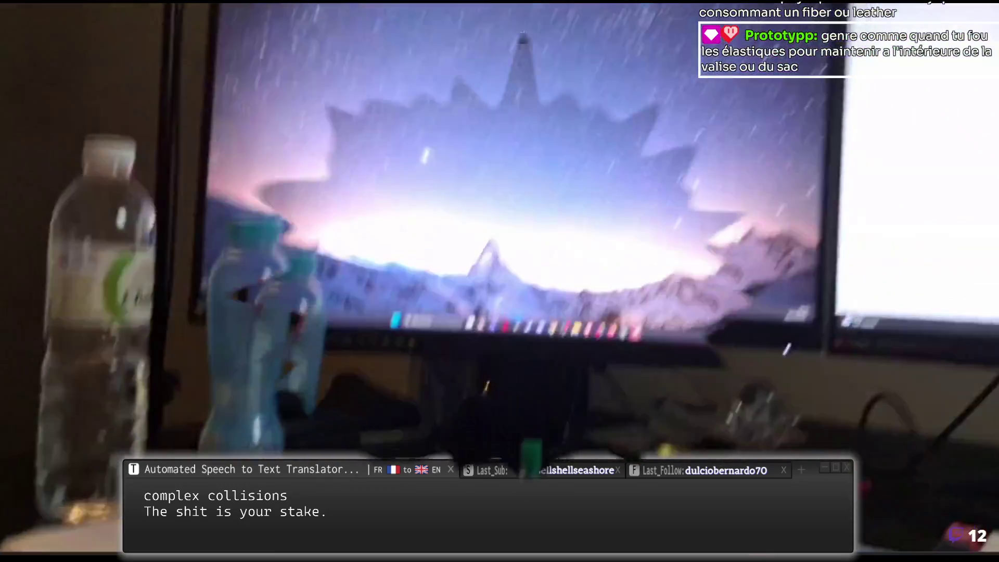
# Step: Leave the full-screen Twitch stream and close the browser window to show the desktop
pyautogui.press('f')
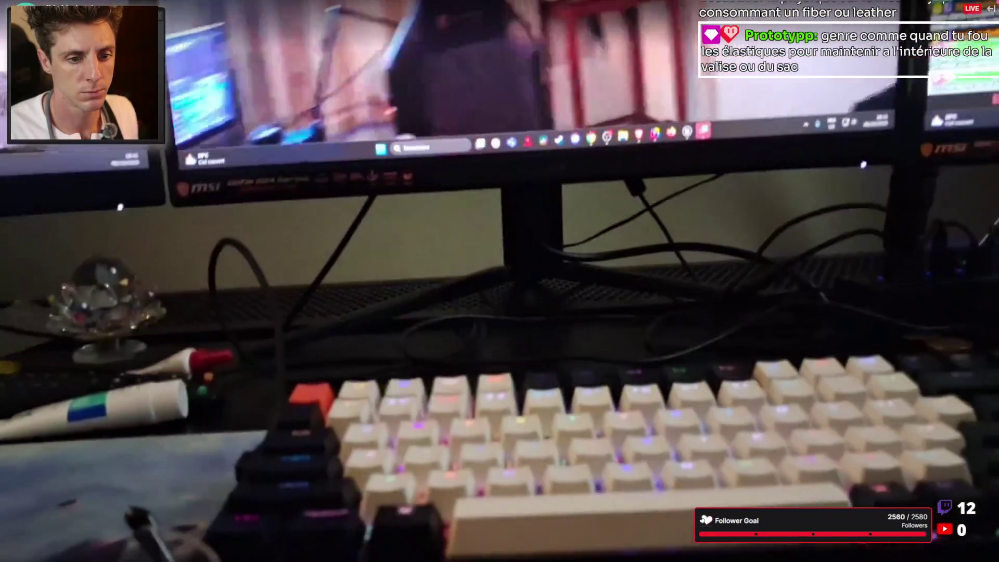
pyautogui.press('Escape')
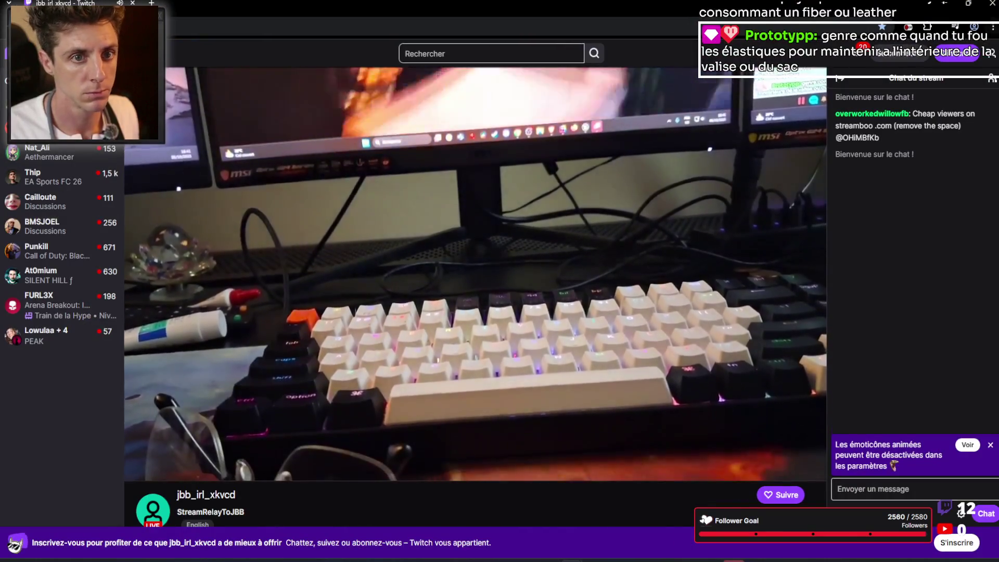
pyautogui.click(991, 5)
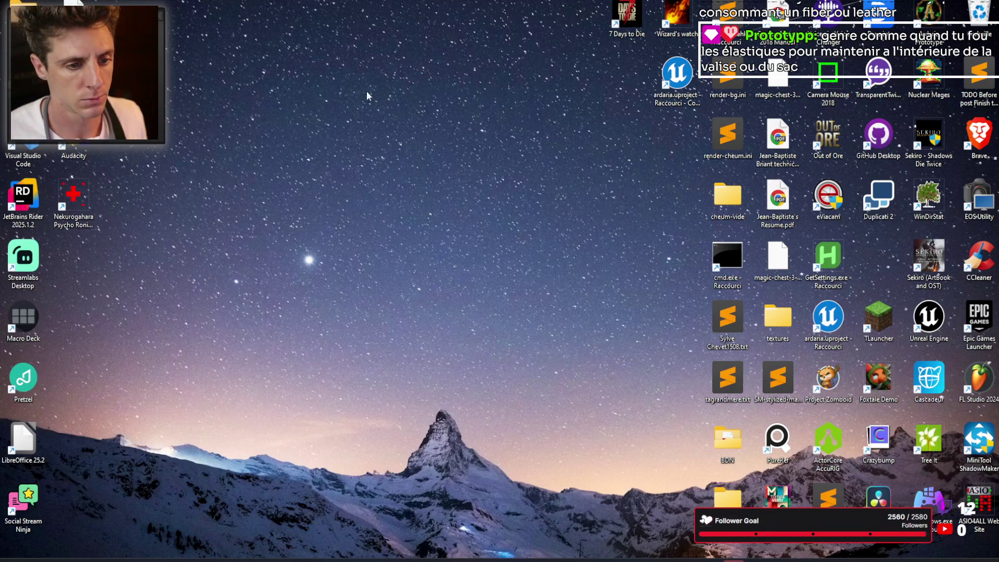
# Step: Switch from the Rider debug session to the Unreal editor showing the pickaxe mesh
pyautogui.hotkey('alt', 'Tab')
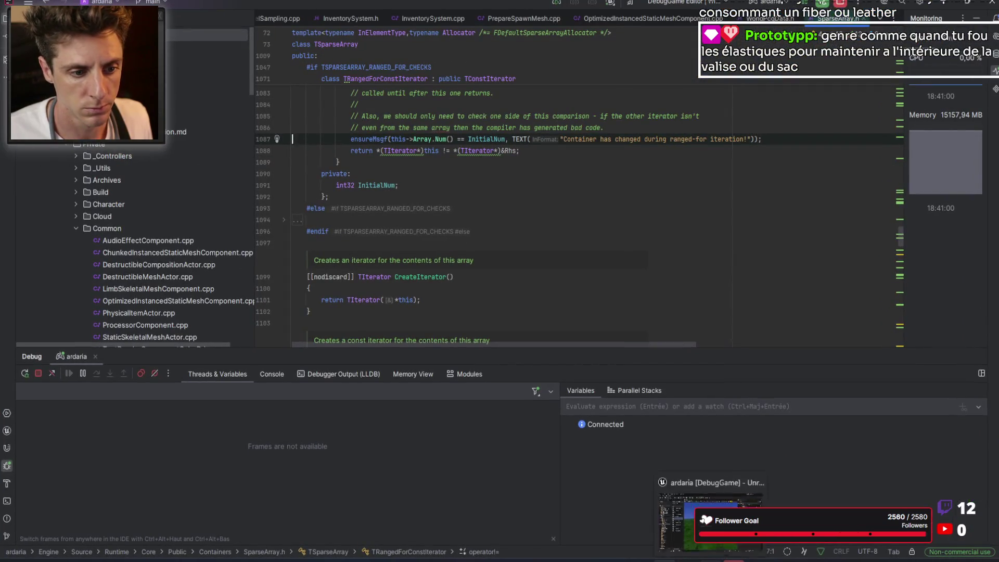
pyautogui.click(711, 515)
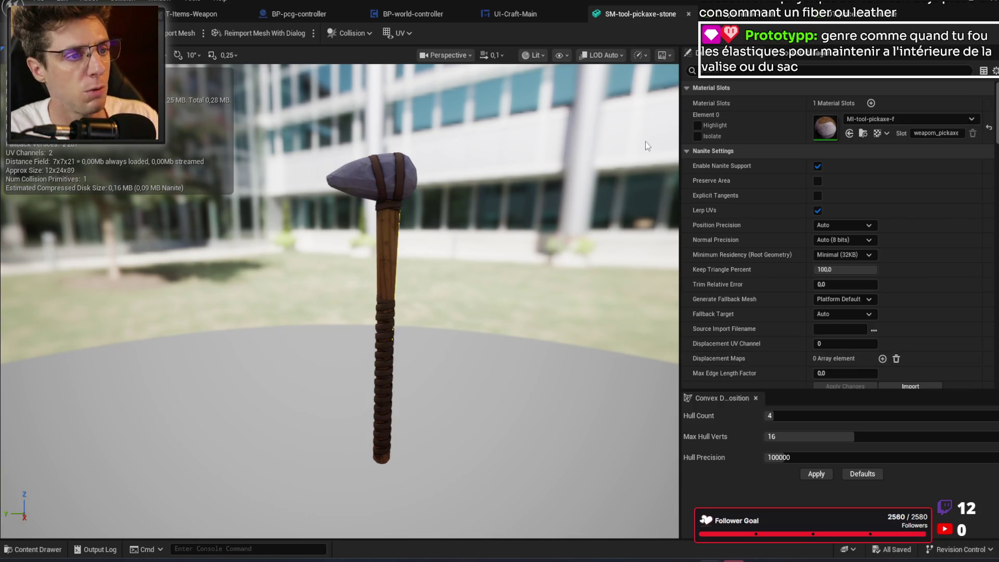
# Step: Show the pickaxe's simple collision and expand Convex Elements index [0] in Details
pyautogui.click(561, 55)
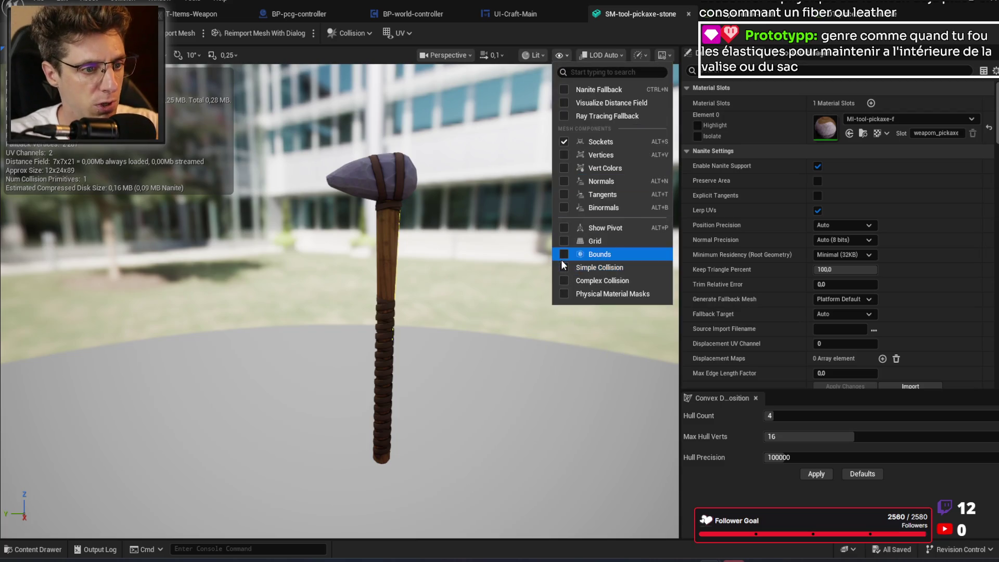
pyautogui.click(564, 267)
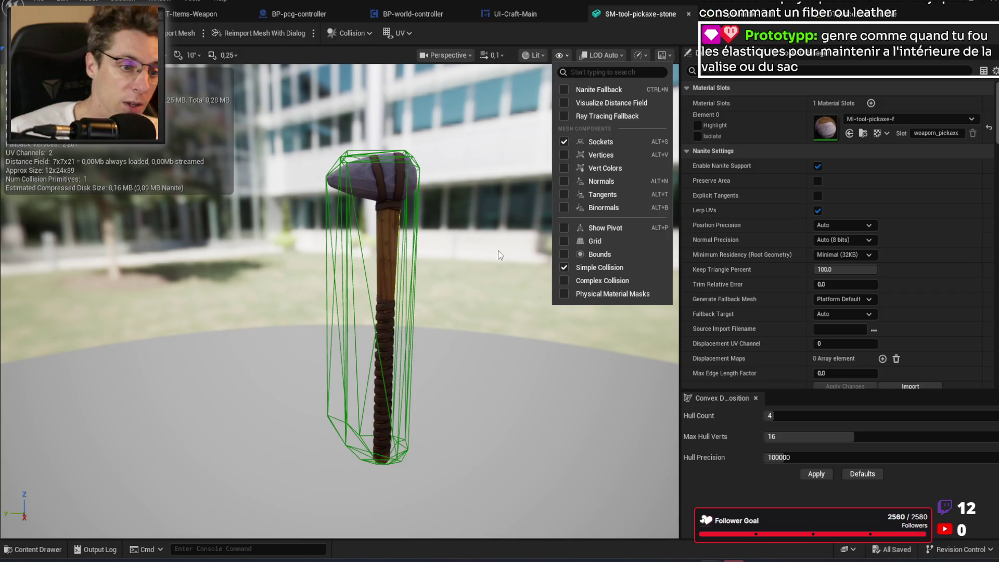
pyautogui.scroll(-10, 750, 360)
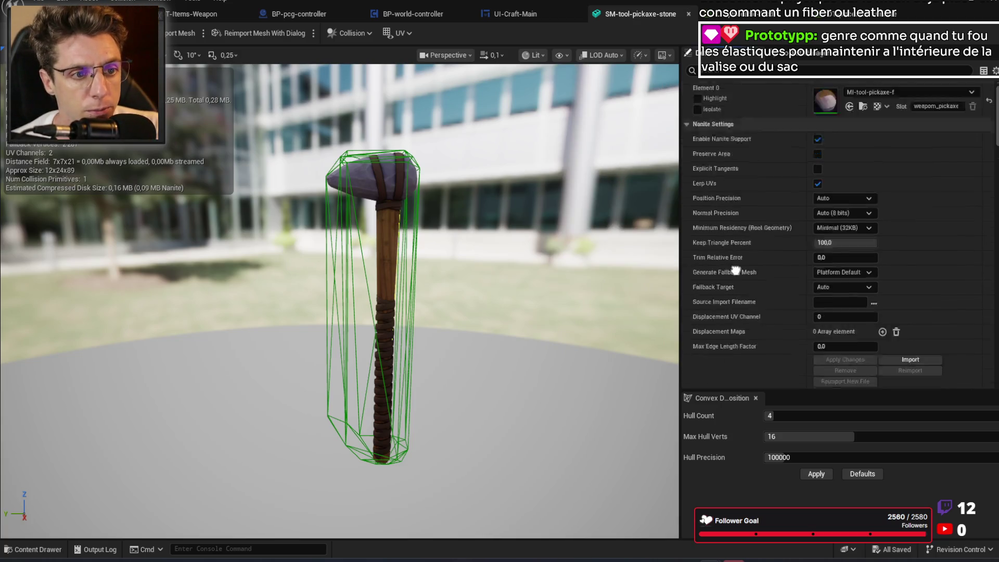
pyautogui.scroll(-10, 742, 251)
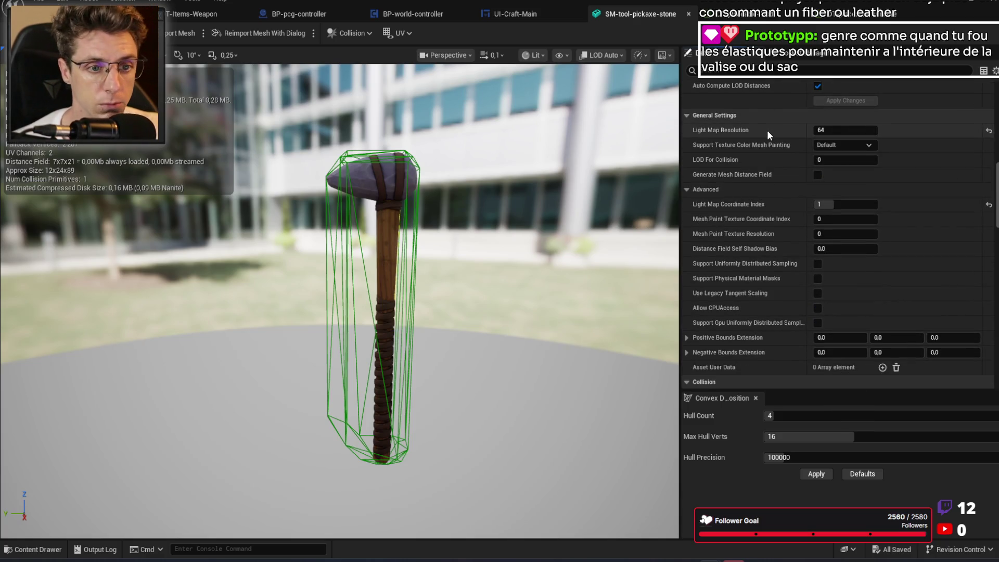
pyautogui.scroll(-10, 764, 189)
pyautogui.scroll(5, 748, 94)
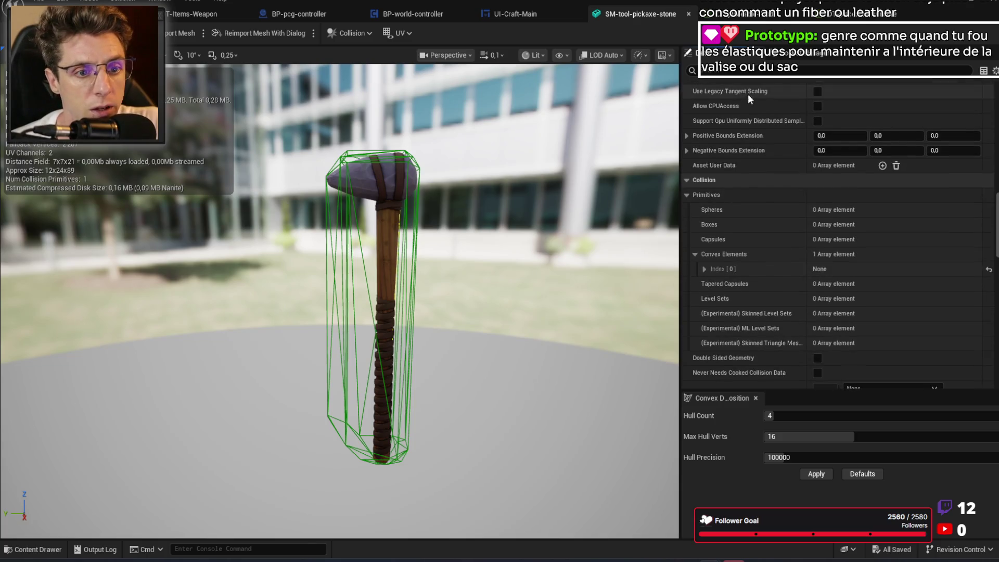
pyautogui.click(705, 269)
pyautogui.scroll(-3, 772, 349)
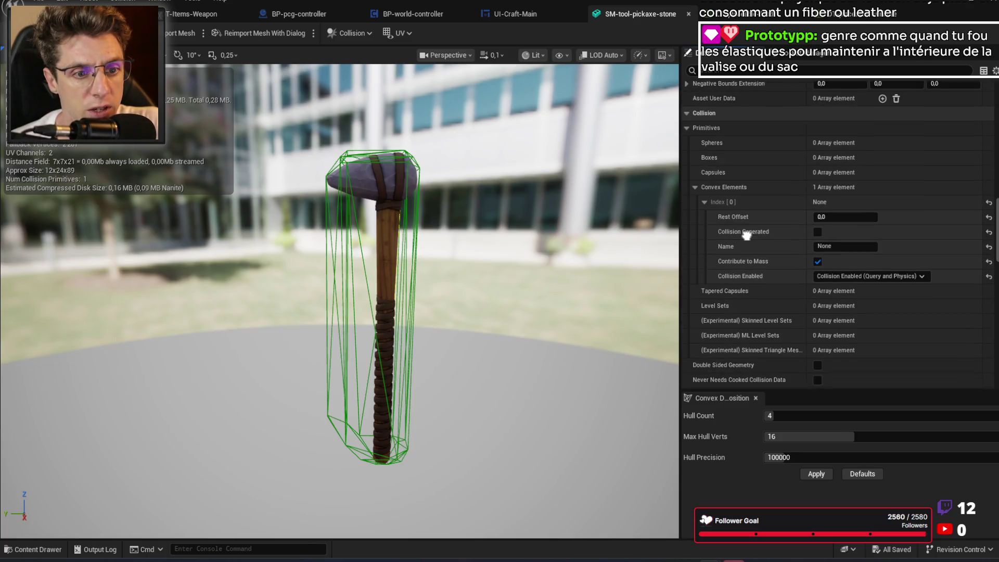
# Step: Inspect the pickaxe's green convex hull up close, then bring up the BP-world-controller blueprint
pyautogui.moveTo(456, 270)
pyautogui.mouseDown()
pyautogui.moveTo(432, 265)
pyautogui.moveTo(432, 439)
pyautogui.mouseUp()
pyautogui.moveTo(454, 303); pyautogui.dragTo(454, 303)
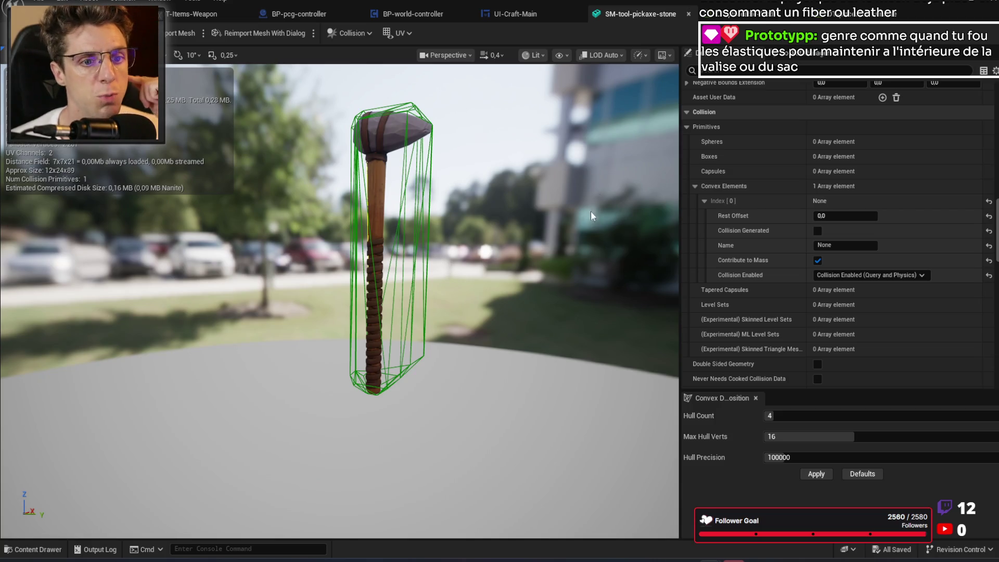
pyautogui.scroll(-5, 783, 285)
pyautogui.scroll(-10, 732, 317)
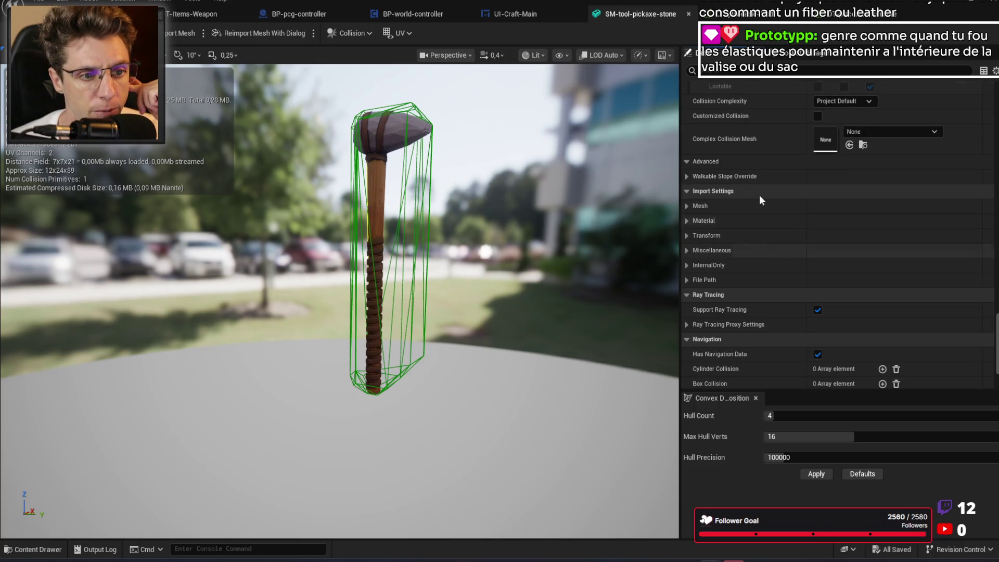
pyautogui.click(418, 15)
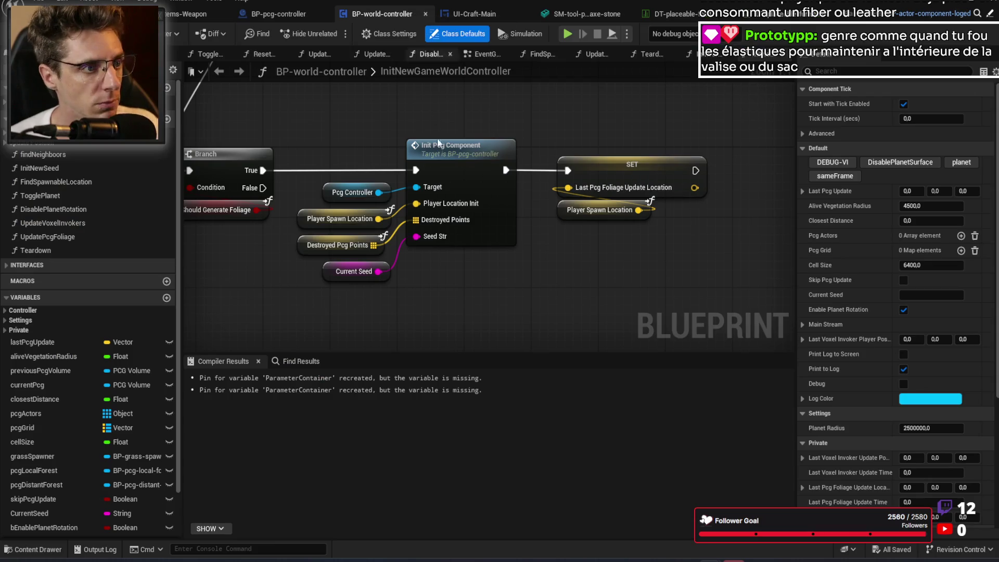
# Step: Close BP-pcg-controller, save all assets, and open the empty new actor blueprint
pyautogui.click(292, 14)
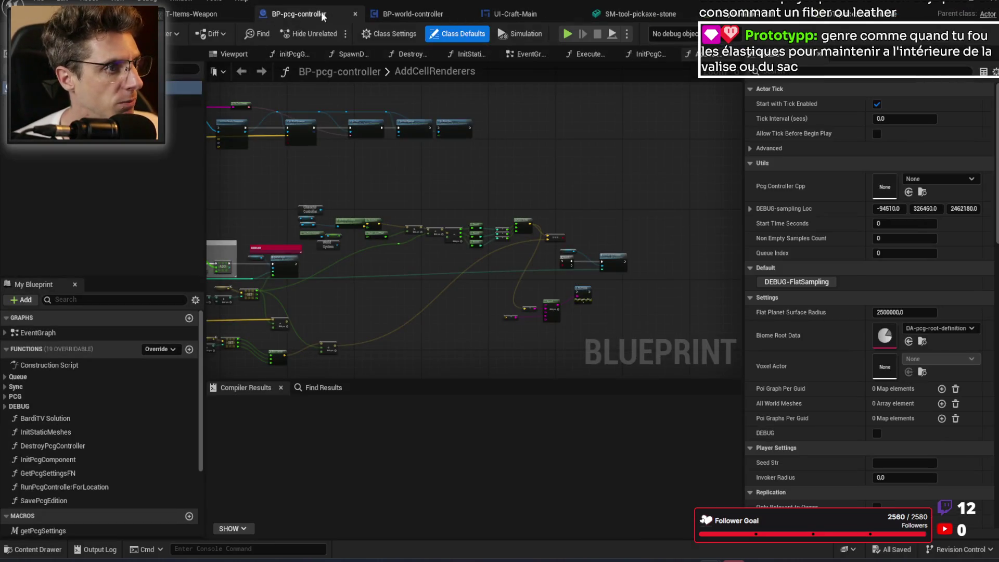
pyautogui.click(351, 12)
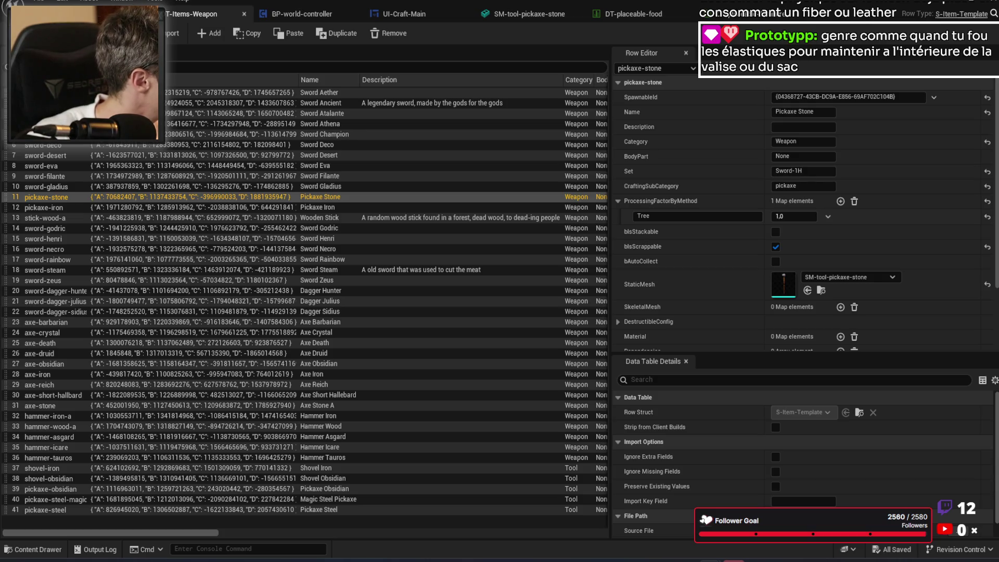
pyautogui.hotkey('ctrl', 's')
pyautogui.click(302, 13)
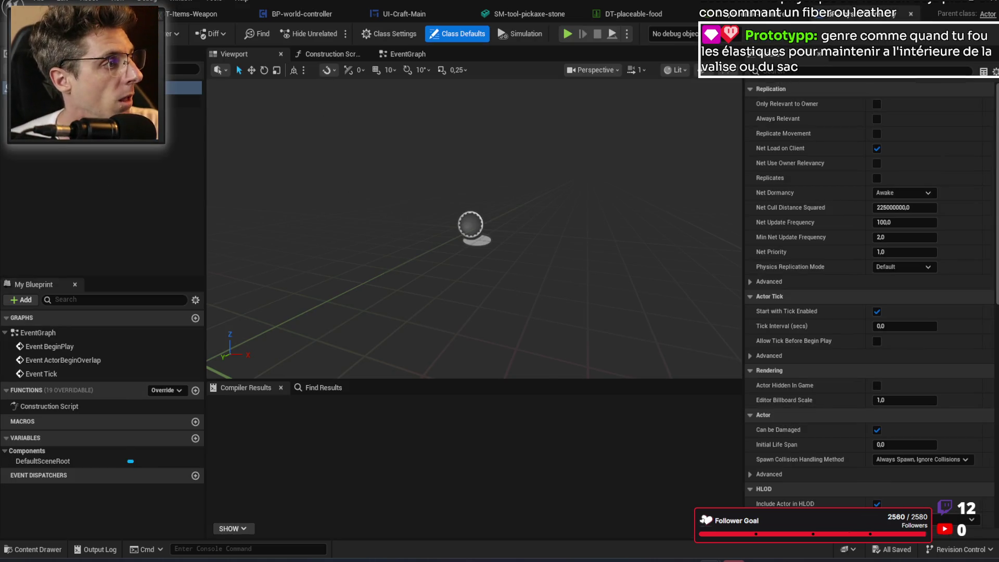
# Step: Add a Static Mesh component using the 1M_Cube mesh and frame it in view
pyautogui.click(18, 37)
pyautogui.click(52, 188)
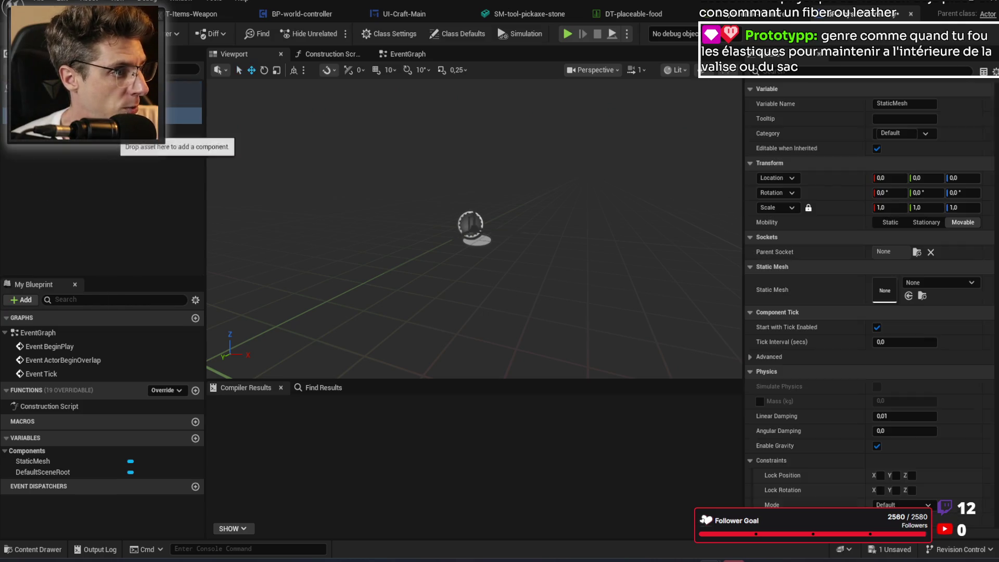
pyautogui.click(939, 283)
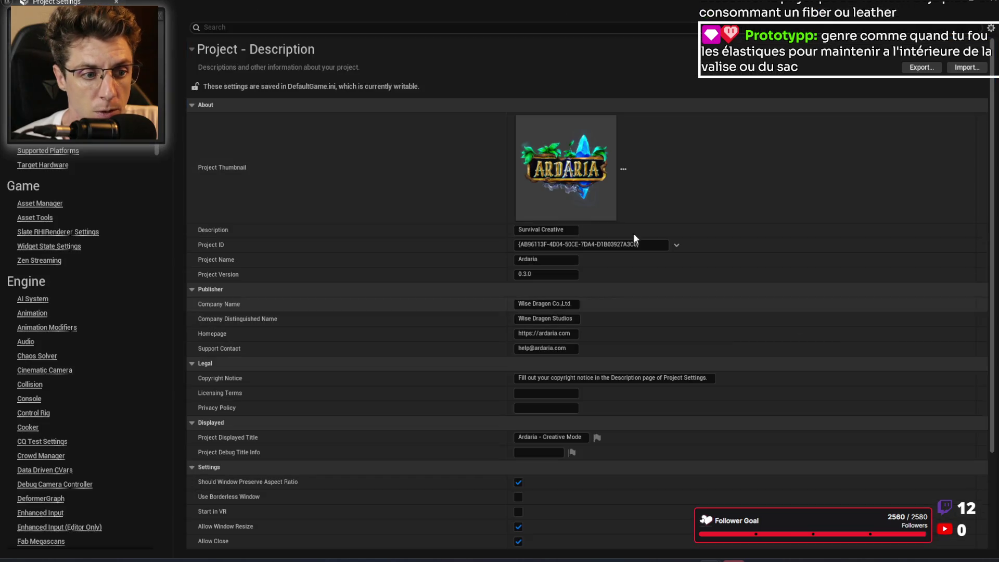
pyautogui.press('f')
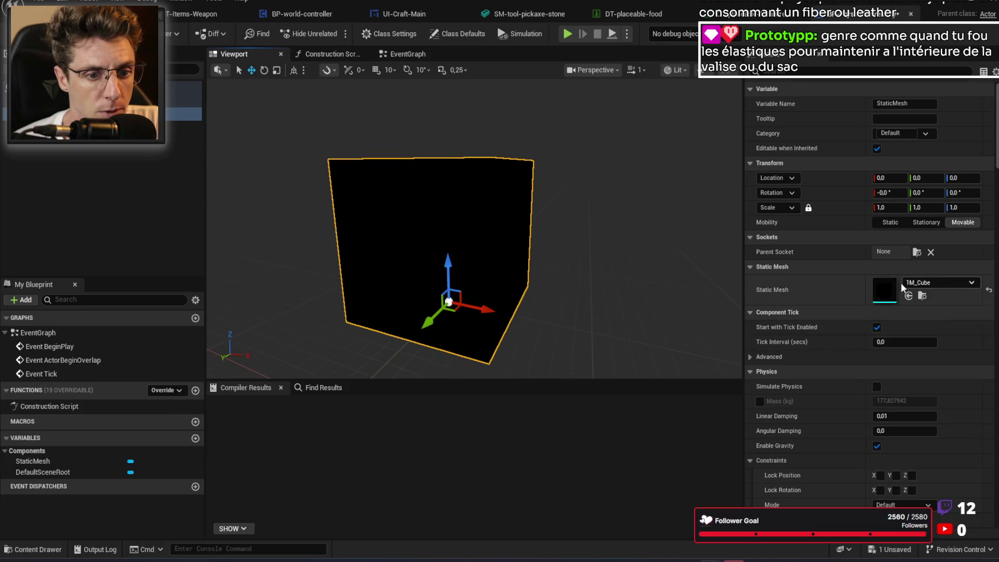
# Step: Filter the Details panel for 'compl' collision settings, clear the filter, and open the EventGraph
pyautogui.click(847, 71)
pyautogui.write('comp')
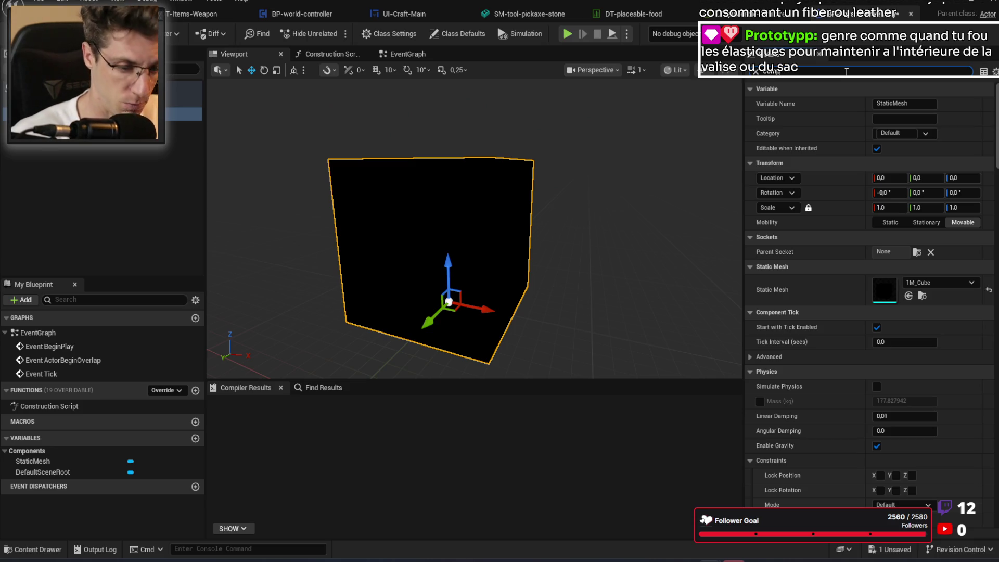
pyautogui.write('l')
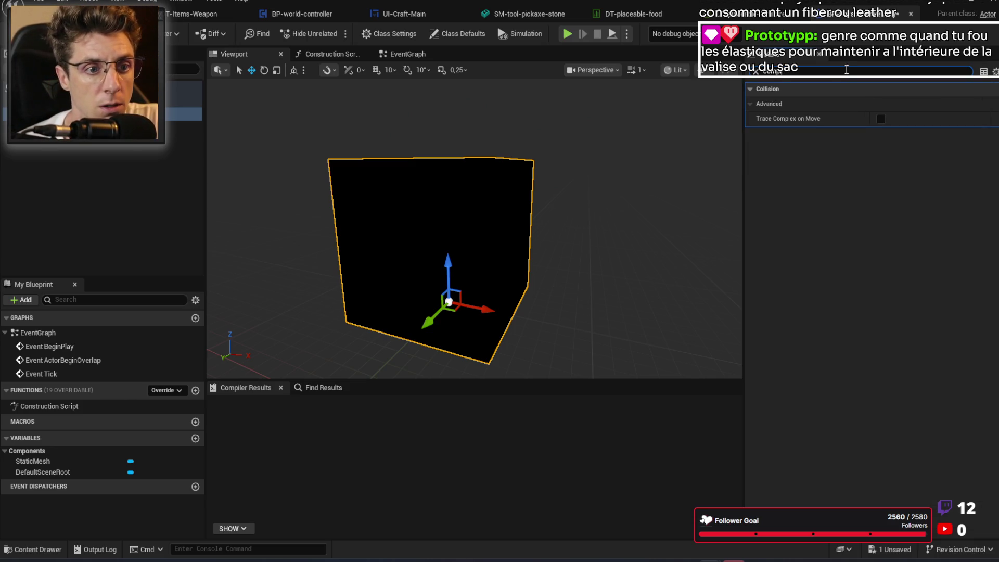
pyautogui.moveTo(792, 123)
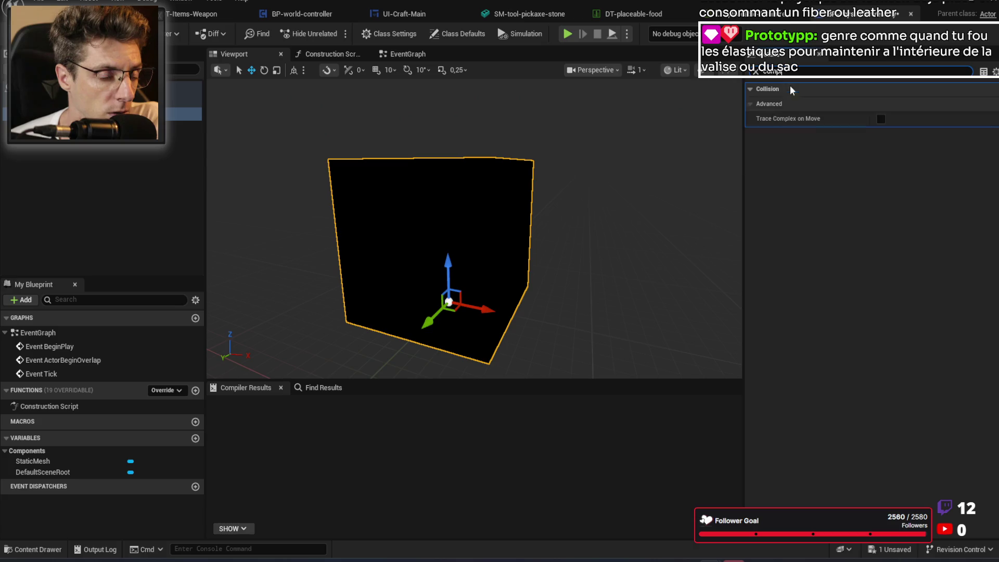
pyautogui.click(756, 72)
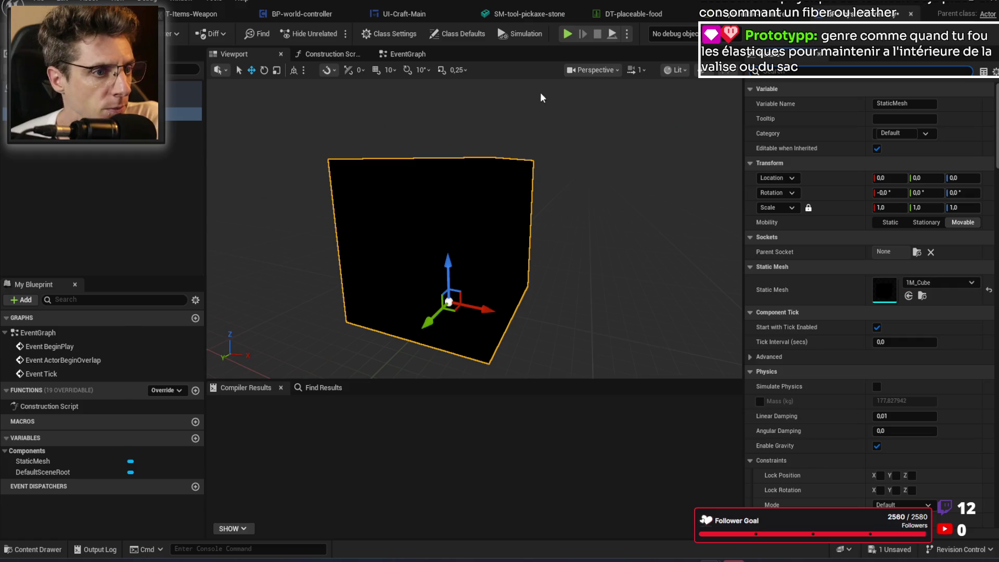
pyautogui.click(407, 54)
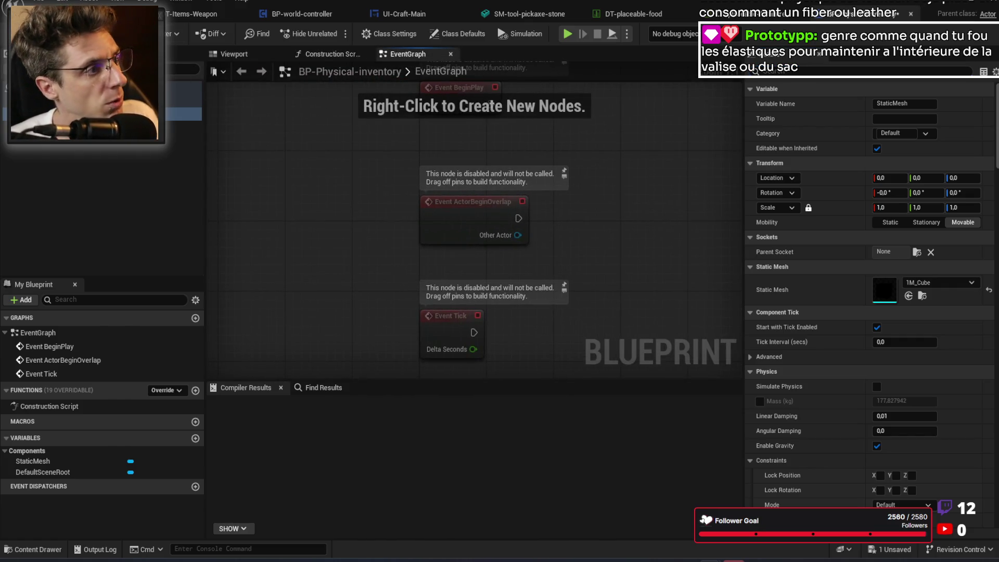
# Step: Place a StaticMesh reference in the EventGraph and search its pin actions for 'collision'
pyautogui.moveTo(33, 461); pyautogui.dragTo(616, 167)
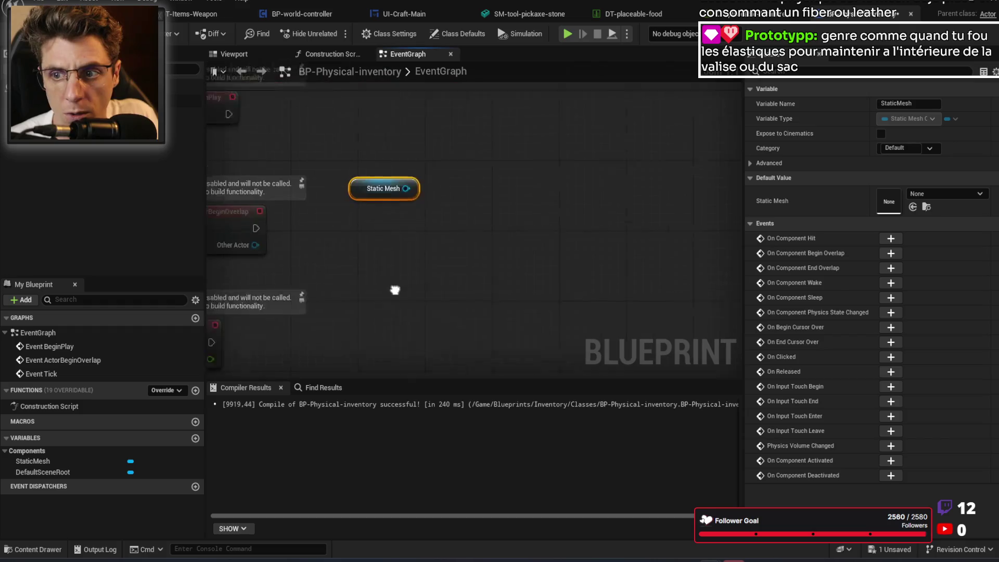
pyautogui.moveTo(336, 261); pyautogui.dragTo(389, 267)
pyautogui.write('colli')
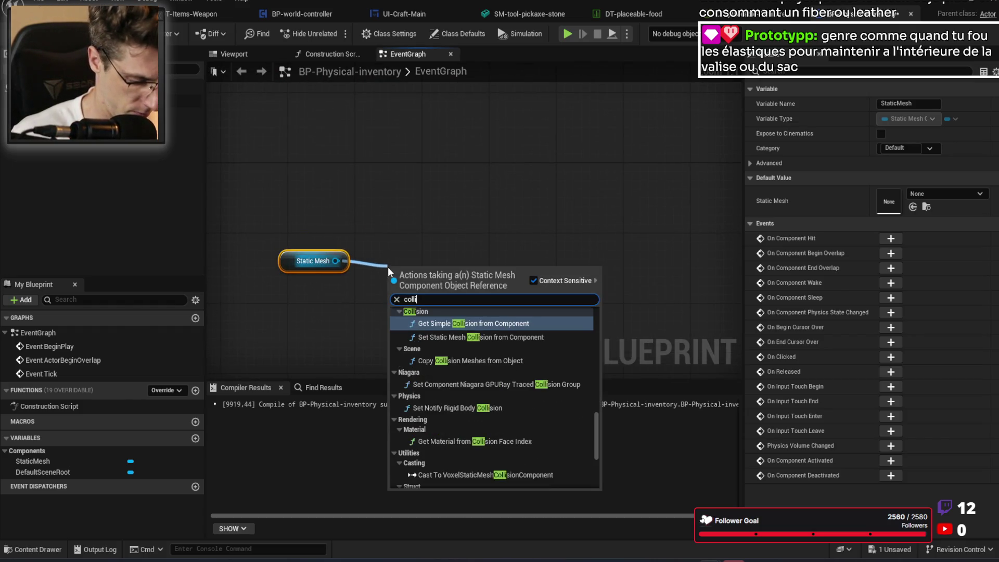
pyautogui.write('sion')
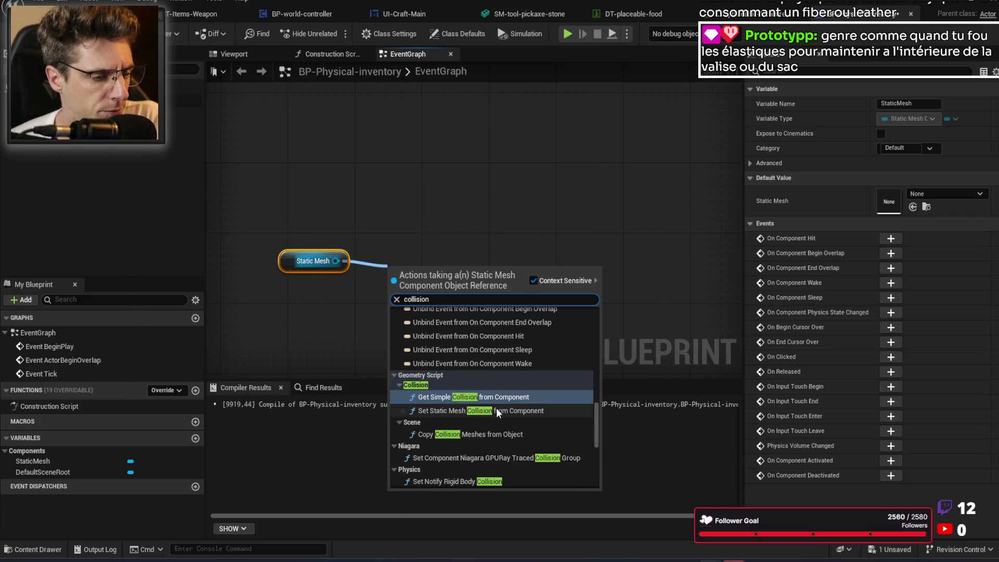
# Step: Browse the collision action results, then dismiss the menu without adding a node
pyautogui.scroll(-3, 516, 442)
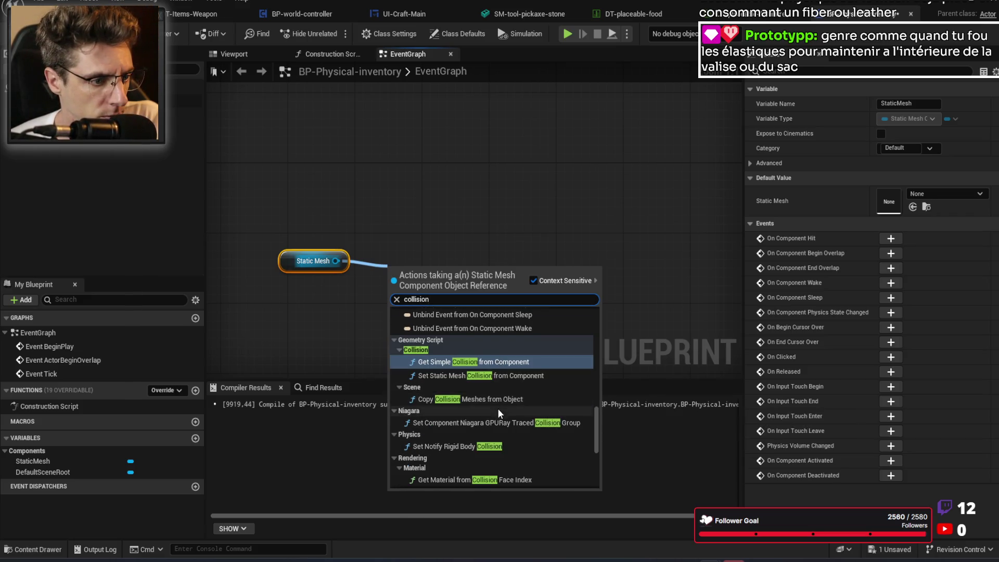
pyautogui.scroll(-4, 518, 417)
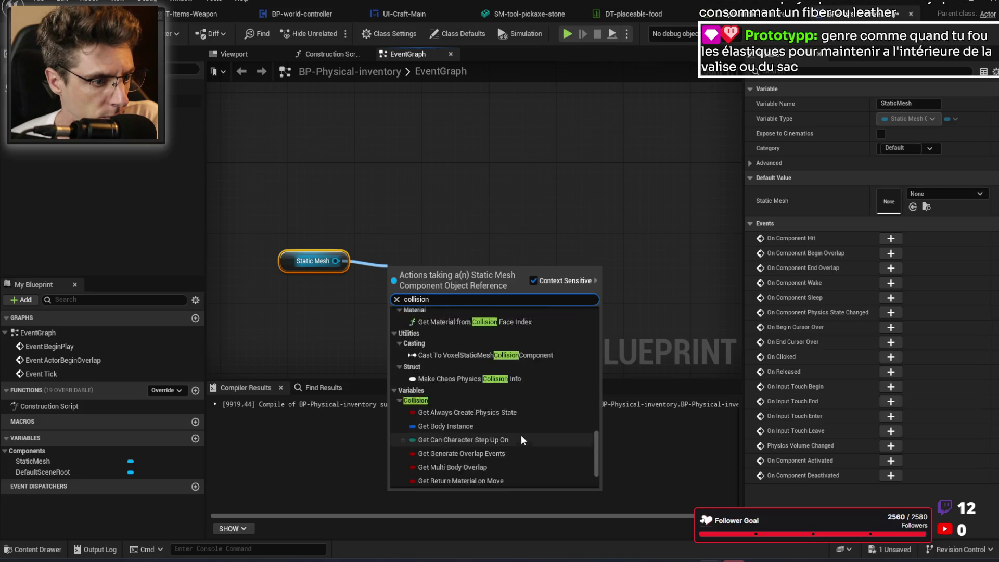
pyautogui.scroll(-3, 526, 448)
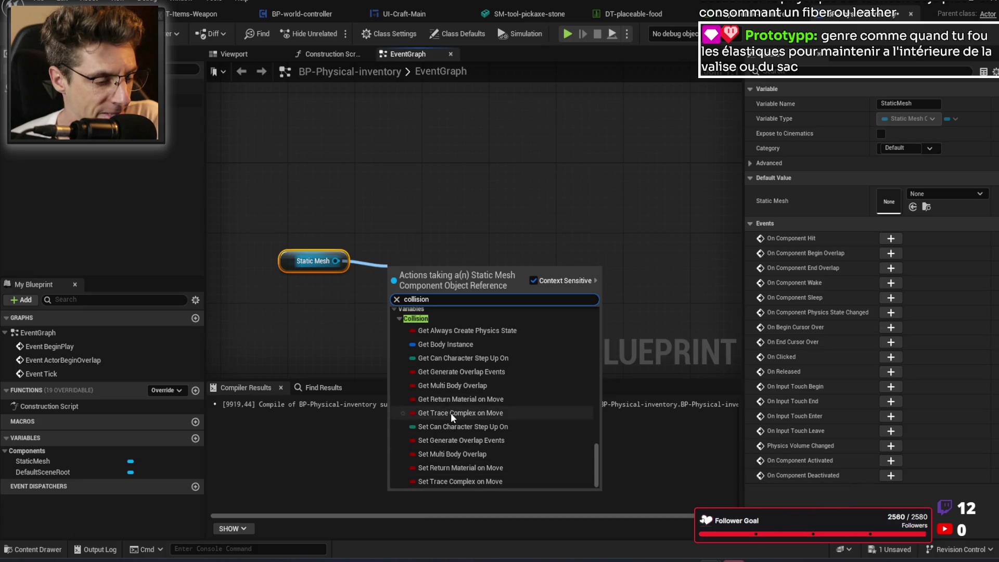
pyautogui.scroll(3, 467, 421)
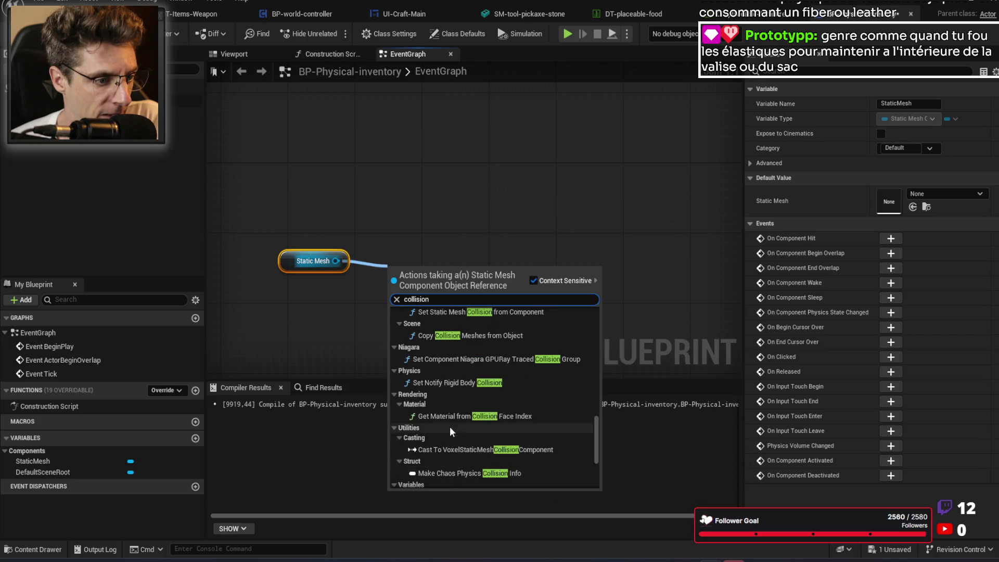
pyautogui.scroll(1, 449, 416)
pyautogui.scroll(2, 452, 400)
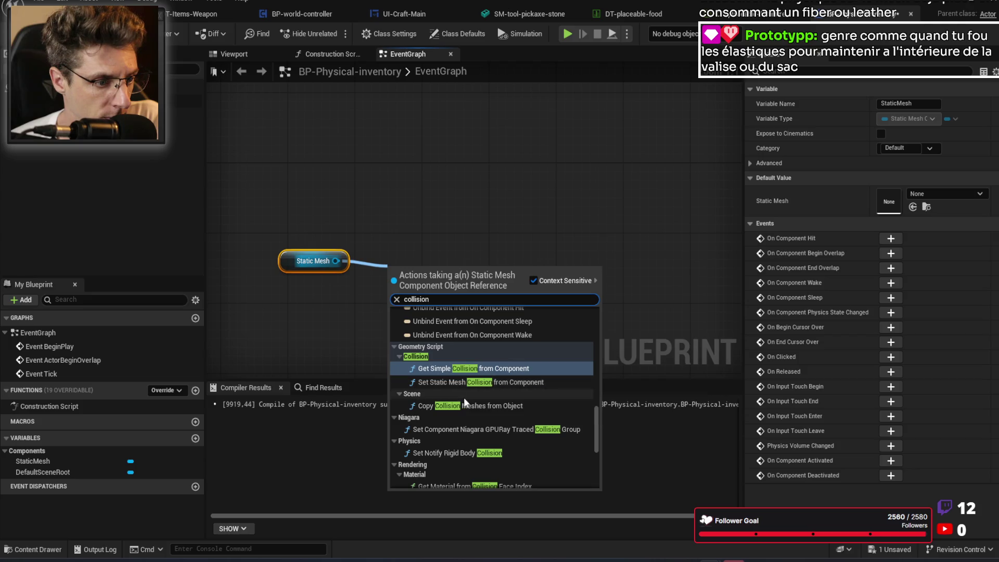
pyautogui.scroll(5, 470, 385)
pyautogui.scroll(8, 470, 385)
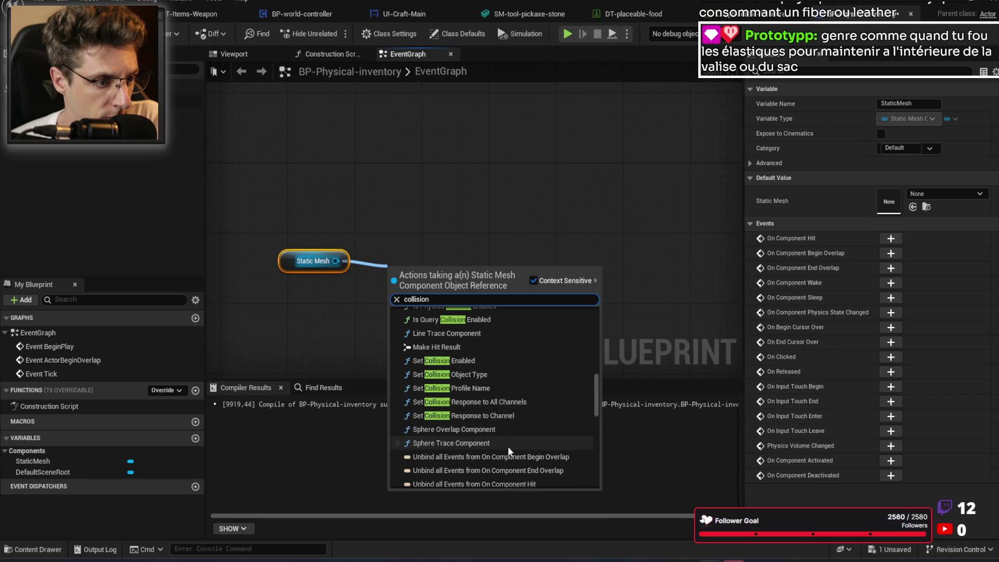
pyautogui.scroll(6, 501, 424)
pyautogui.scroll(4, 472, 407)
pyautogui.scroll(9, 470, 426)
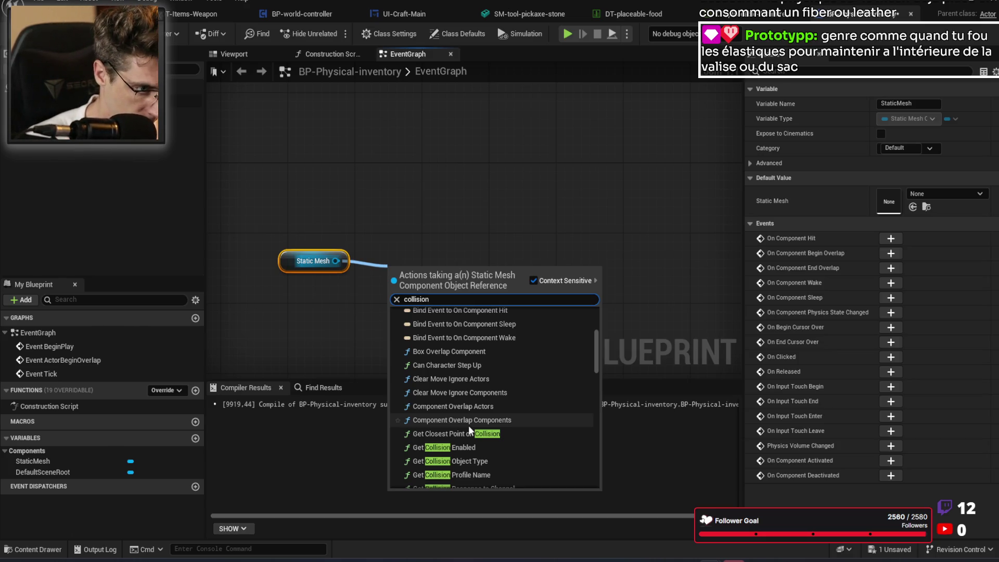
pyautogui.click(433, 169)
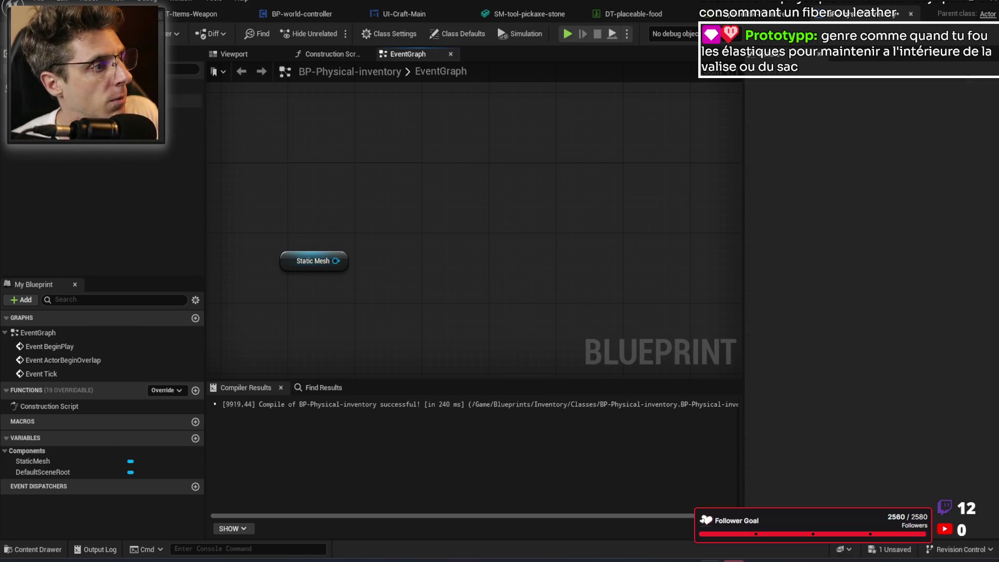
# Step: Add a DynamicMesh component and connect its getter to a Set Complex as Simple Collision Enabled node
pyautogui.click(20, 69)
pyautogui.write('d')
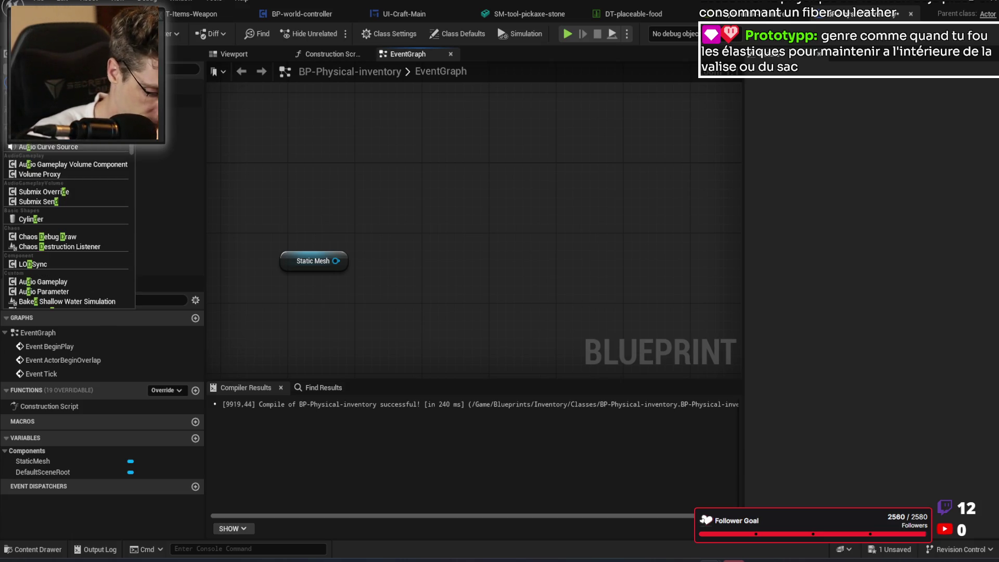
pyautogui.press('Escape')
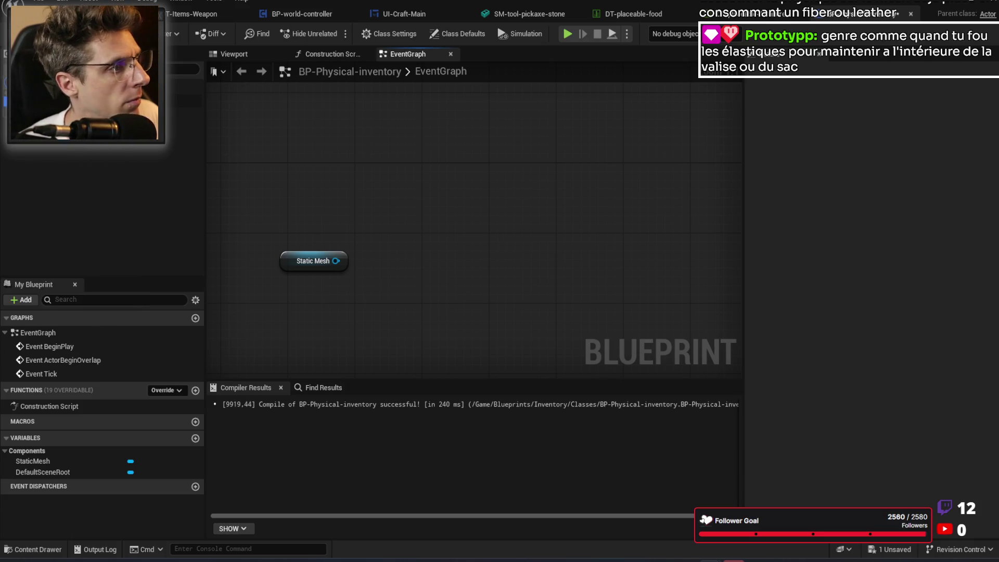
pyautogui.moveTo(37, 461)
pyautogui.mouseDown()
pyautogui.moveTo(218, 333)
pyautogui.moveTo(371, 193)
pyautogui.moveTo(469, 204)
pyautogui.mouseUp()
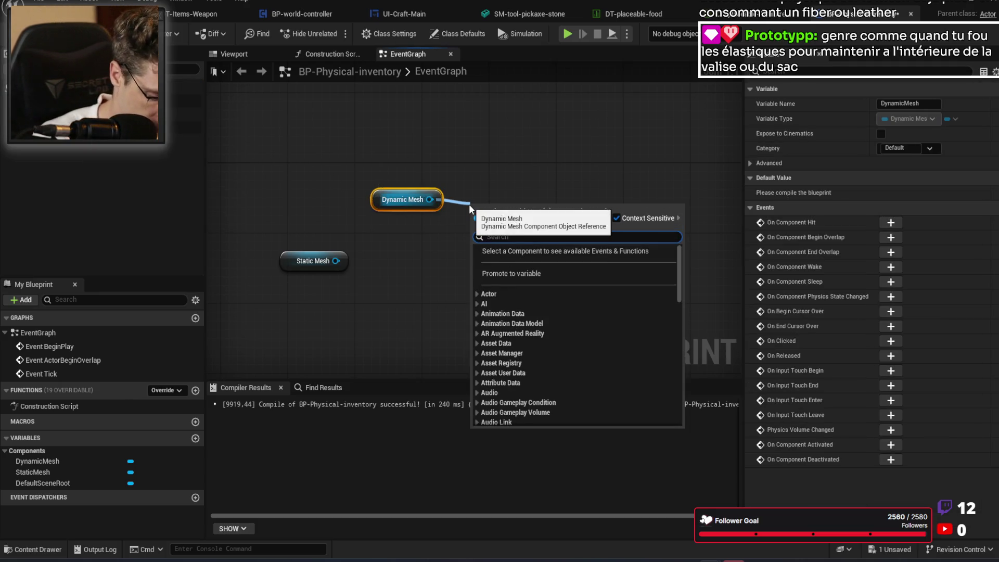
pyautogui.write('comple')
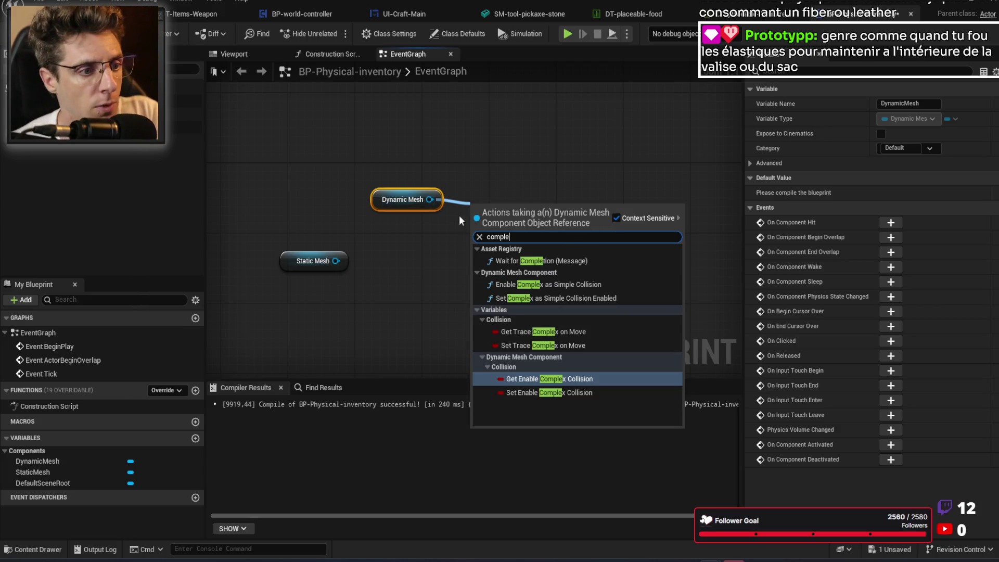
pyautogui.click(578, 298)
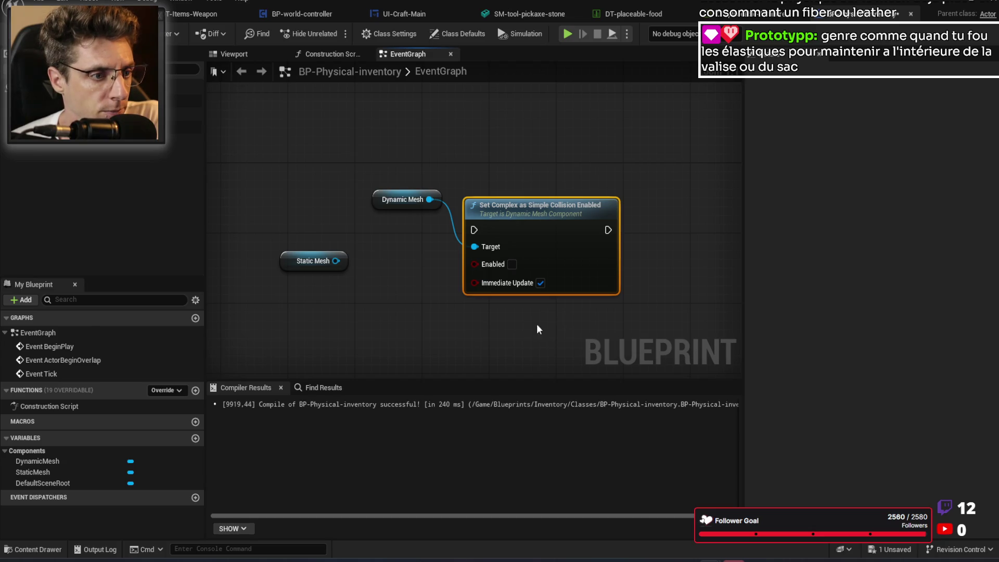
# Step: Line up the Dynamic Mesh and collision nodes side by side in the graph
pyautogui.moveTo(527, 227)
pyautogui.mouseDown()
pyautogui.moveTo(519, 175)
pyautogui.moveTo(529, 188)
pyautogui.mouseUp()
pyautogui.moveTo(440, 192)
pyautogui.mouseDown()
pyautogui.moveTo(524, 241)
pyautogui.moveTo(533, 290)
pyautogui.moveTo(581, 275)
pyautogui.mouseUp()
pyautogui.moveTo(449, 337); pyautogui.dragTo(474, 289)
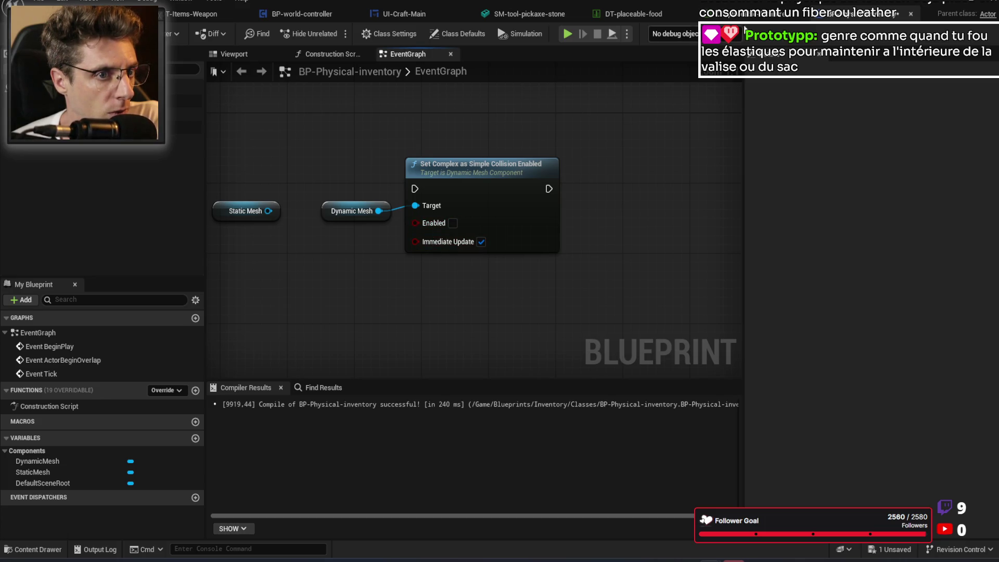
pyautogui.click(518, 13)
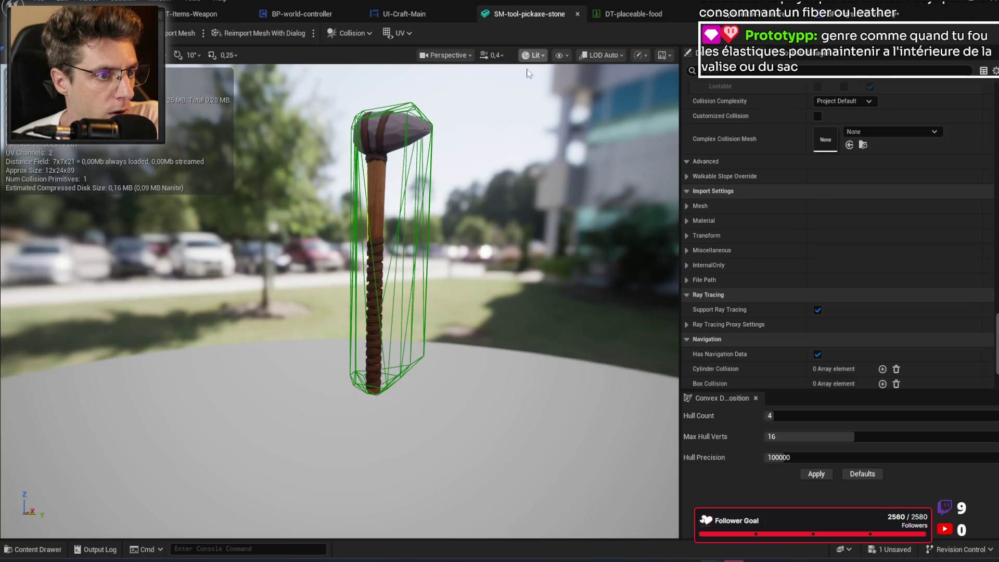
# Step: Show the pickaxe's complex collision instead of simple and inspect it around the wrapped handle
pyautogui.click(572, 56)
pyautogui.click(602, 281)
pyautogui.click(599, 268)
pyautogui.moveTo(483, 278)
pyautogui.mouseDown()
pyautogui.moveTo(440, 286)
pyautogui.moveTo(422, 234)
pyautogui.moveTo(421, 271)
pyautogui.moveTo(432, 279)
pyautogui.mouseUp()
pyautogui.scroll(5, 365, 260)
pyautogui.scroll(-2, 338, 302)
pyautogui.scroll(5, 339, 302)
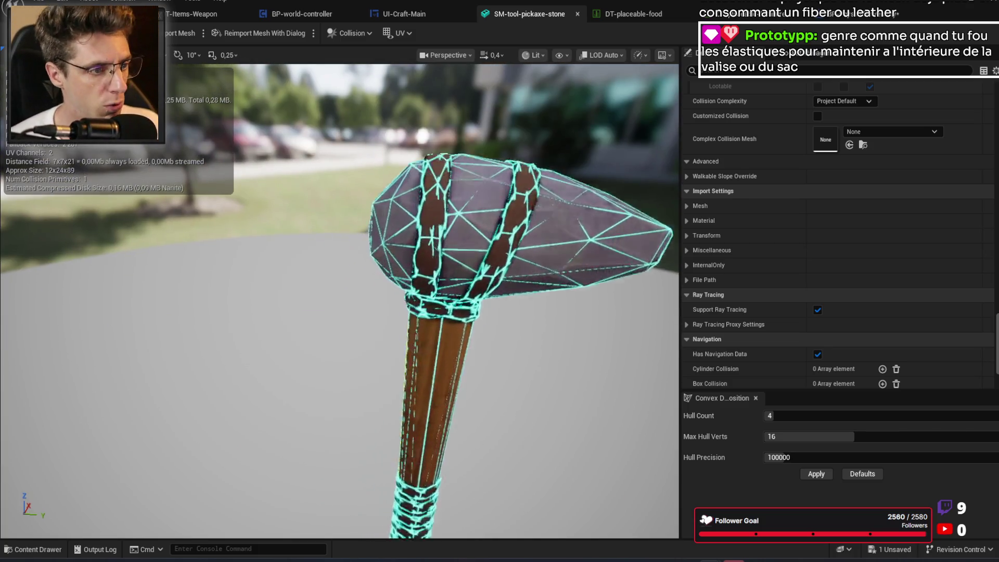
pyautogui.scroll(-5, 339, 301)
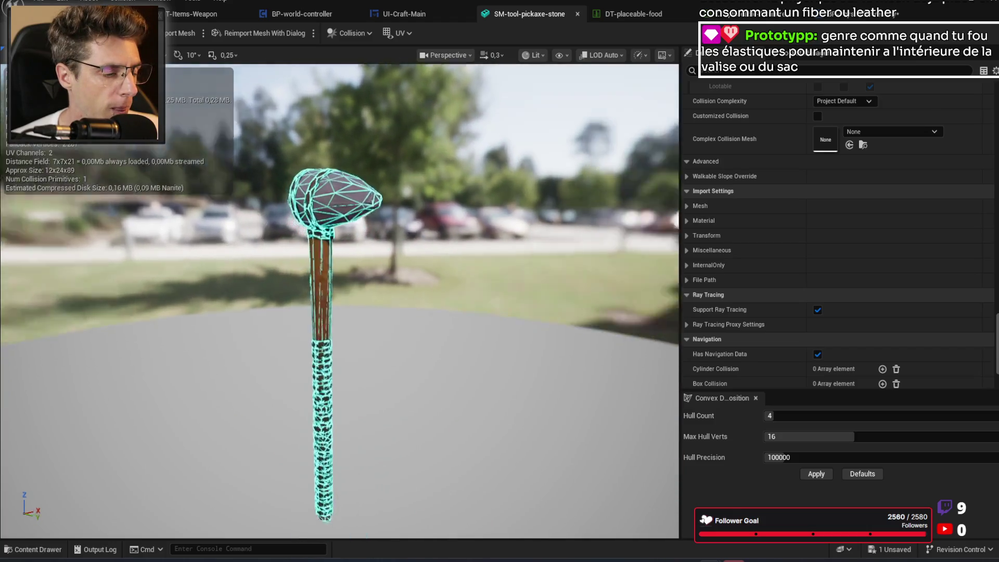
pyautogui.moveTo(183, 119)
pyautogui.mouseDown()
pyautogui.moveTo(172, 123)
pyautogui.moveTo(183, 120)
pyautogui.mouseUp()
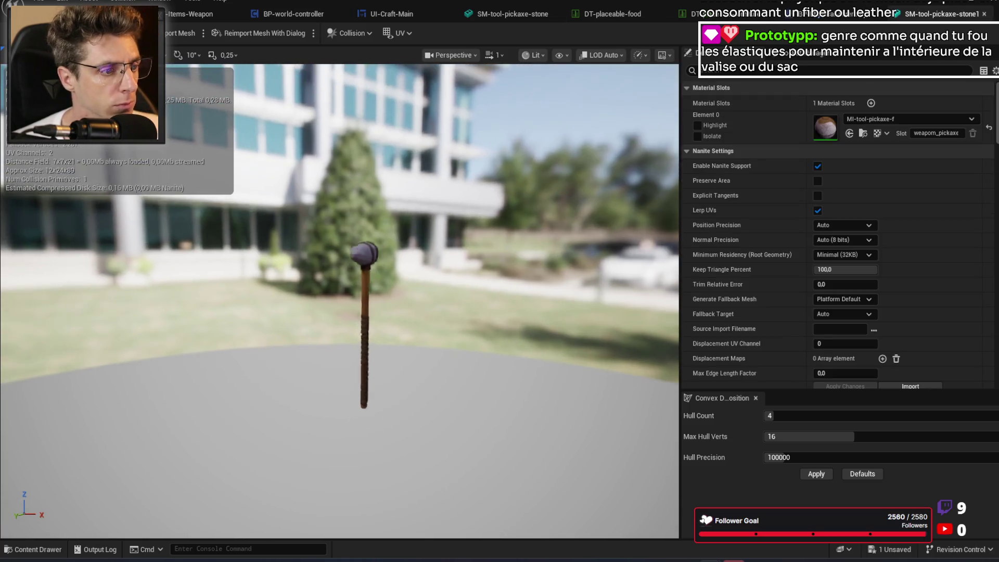
pyautogui.moveTo(302, 161); pyautogui.dragTo(297, 120)
pyautogui.scroll(-5, 404, 99)
pyautogui.moveTo(404, 99)
pyautogui.mouseDown()
pyautogui.moveTo(388, 99)
pyautogui.moveTo(405, 98)
pyautogui.mouseUp()
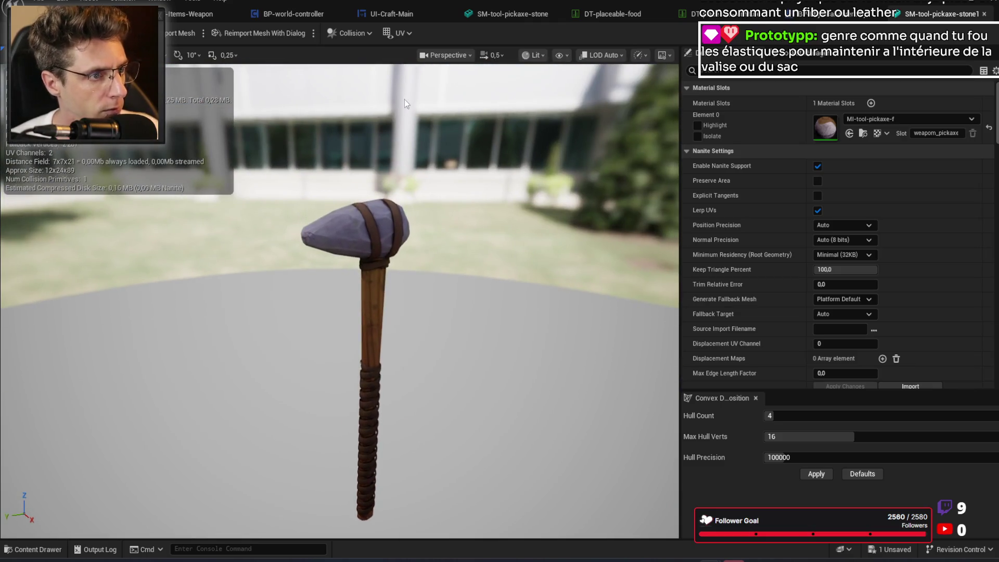
# Step: Replace the pickaxe's collision with four auto-generated convex hulls and save the mesh
pyautogui.click(336, 31)
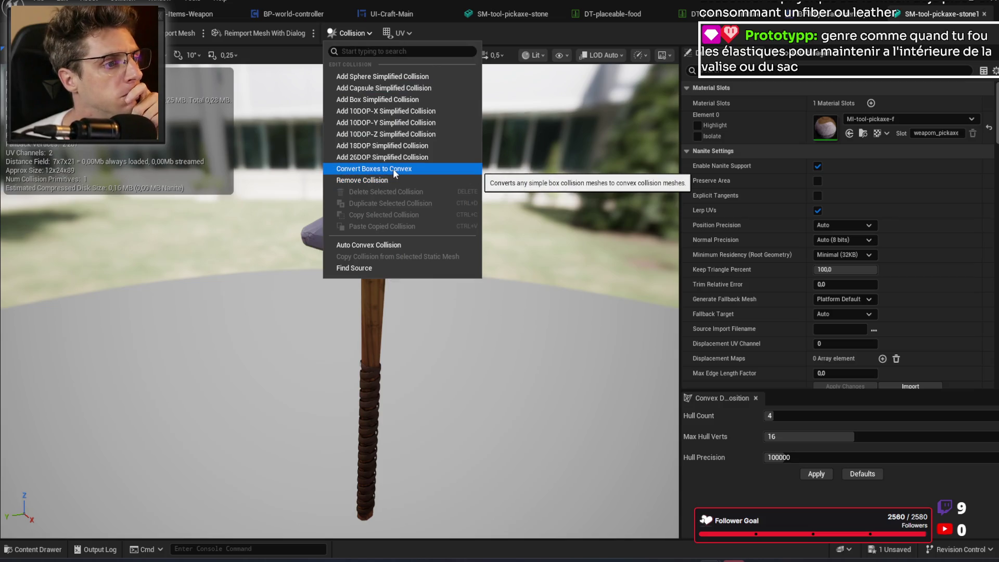
pyautogui.click(399, 180)
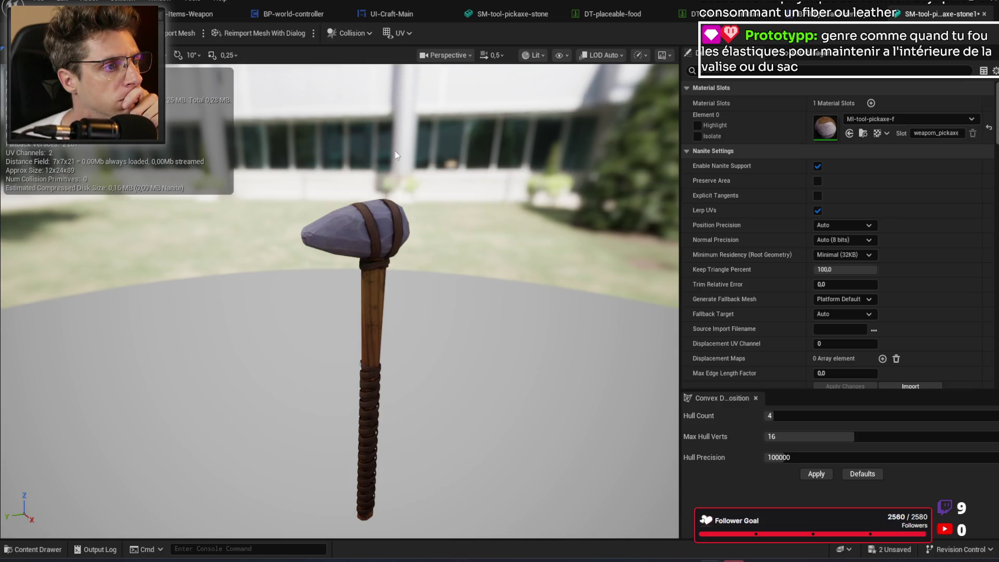
pyautogui.click(350, 32)
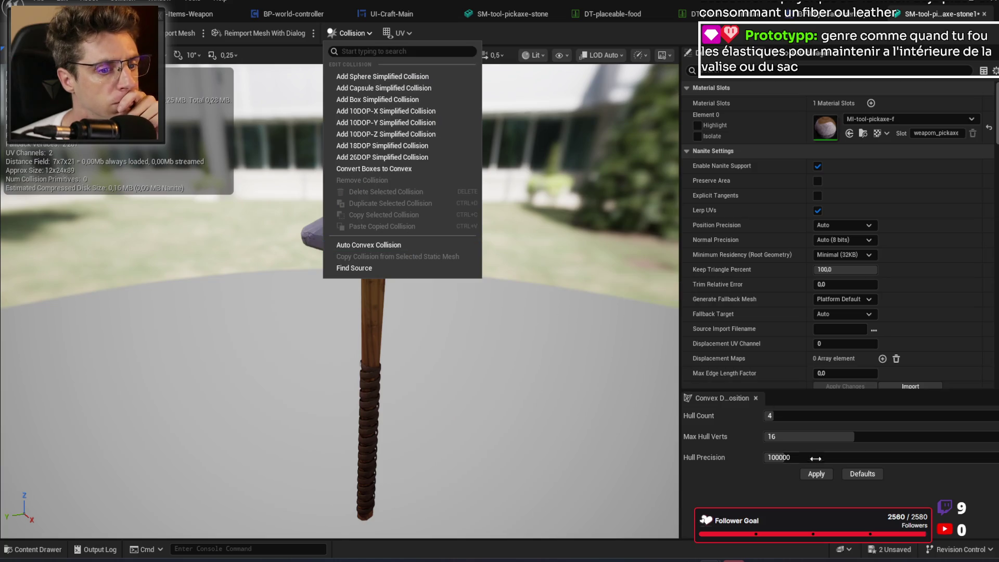
pyautogui.click(816, 475)
pyautogui.moveTo(525, 252)
pyautogui.mouseDown()
pyautogui.moveTo(494, 73)
pyautogui.moveTo(455, 64)
pyautogui.mouseUp()
pyautogui.scroll(-2, 339, 302)
pyautogui.scroll(3, 339, 302)
pyautogui.hotkey('ctrl', 's')
# Step: In the blueprint viewport, select the cube and assign it the grey 1M_Cube mesh
pyautogui.click(806, 20)
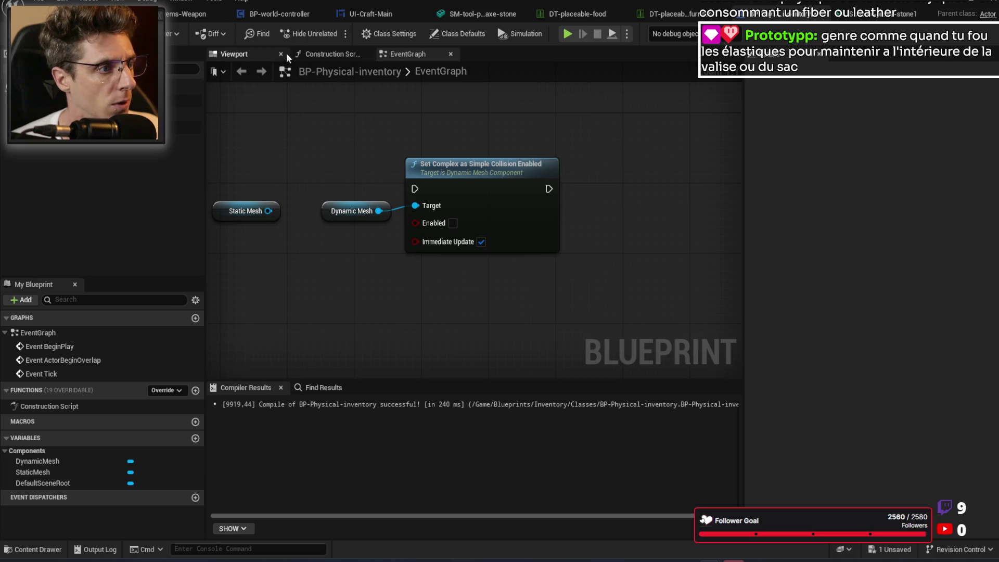
pyautogui.click(232, 54)
pyautogui.scroll(-5, 604, 178)
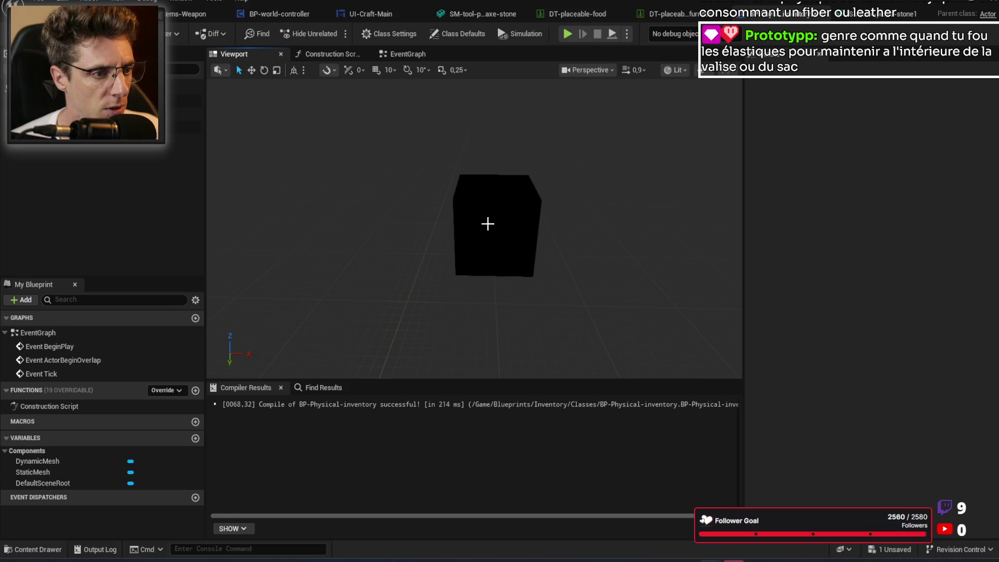
pyautogui.click(488, 224)
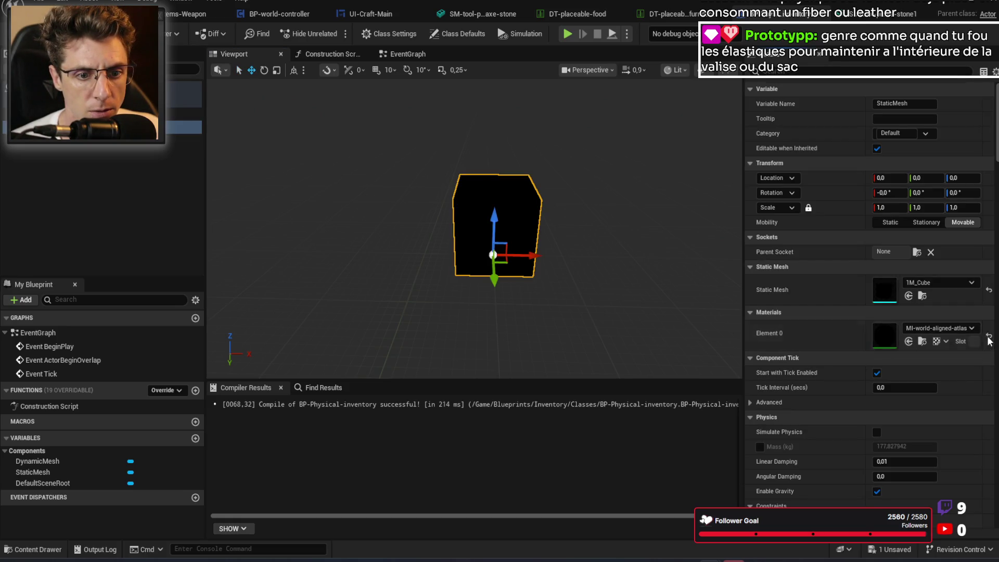
pyautogui.click(930, 285)
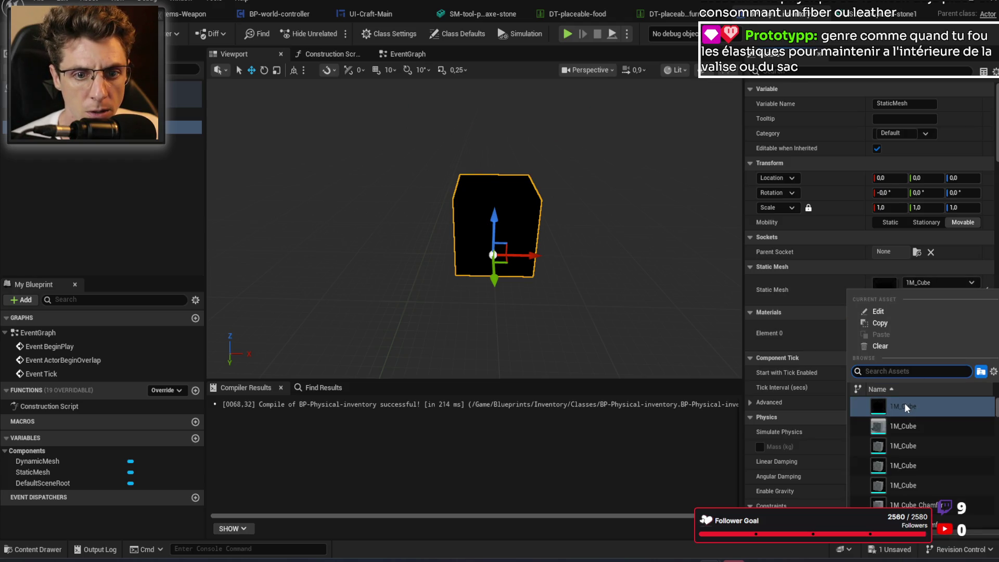
pyautogui.click(905, 426)
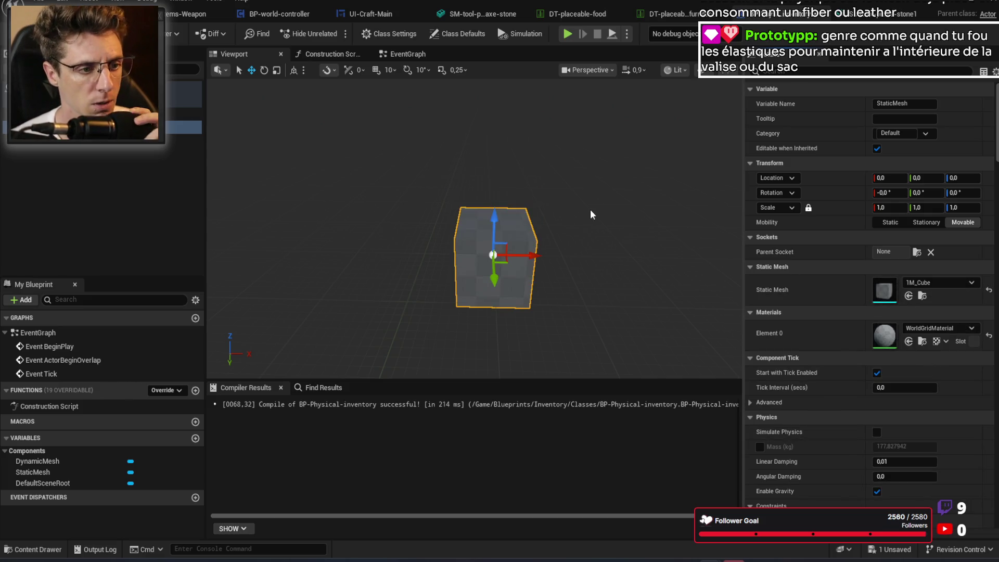
# Step: Set the cube's X scale to 10 to make a long flat base slab
pyautogui.moveTo(596, 218); pyautogui.dragTo(602, 216)
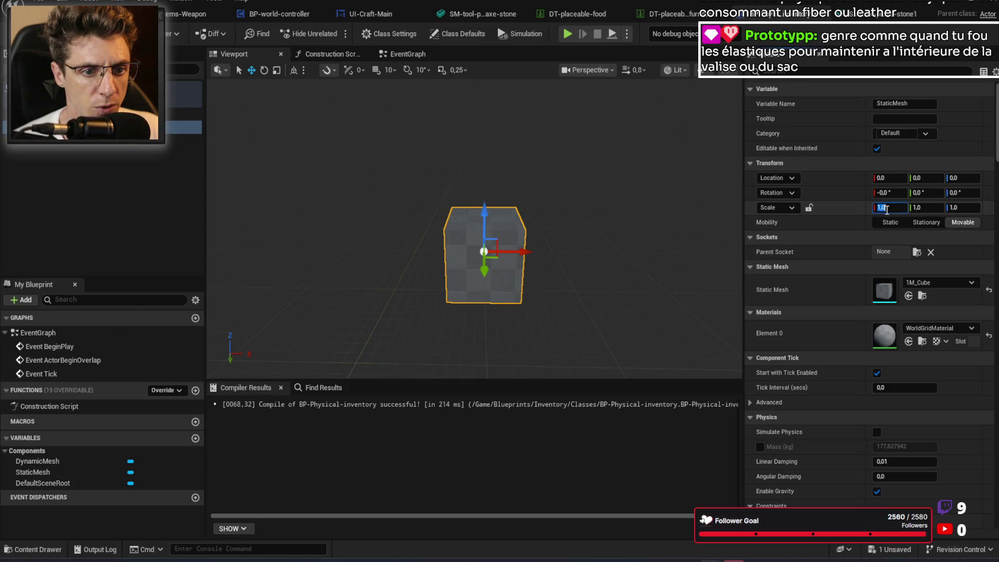
pyautogui.click(887, 208)
pyautogui.write('10')
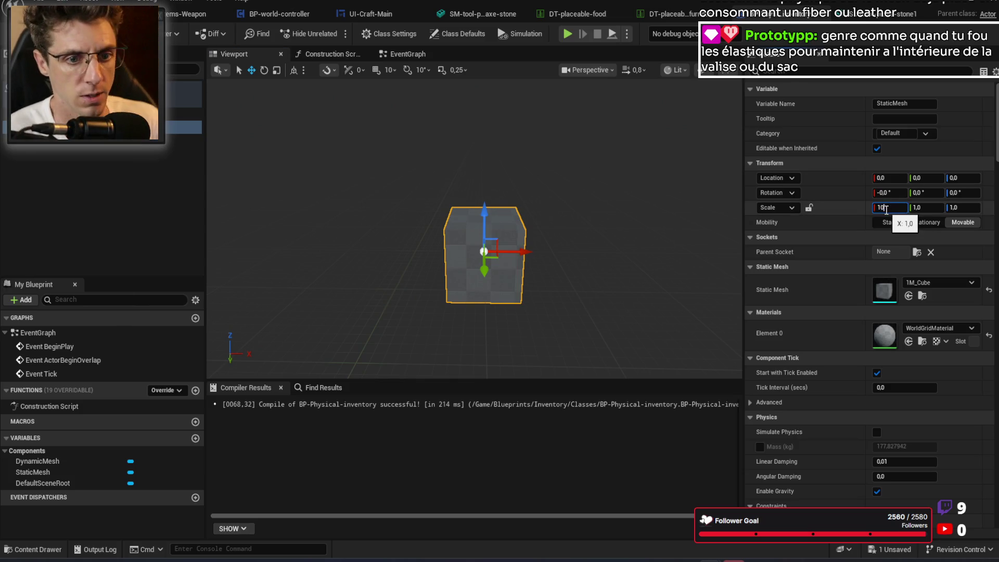
pyautogui.press('Tab')
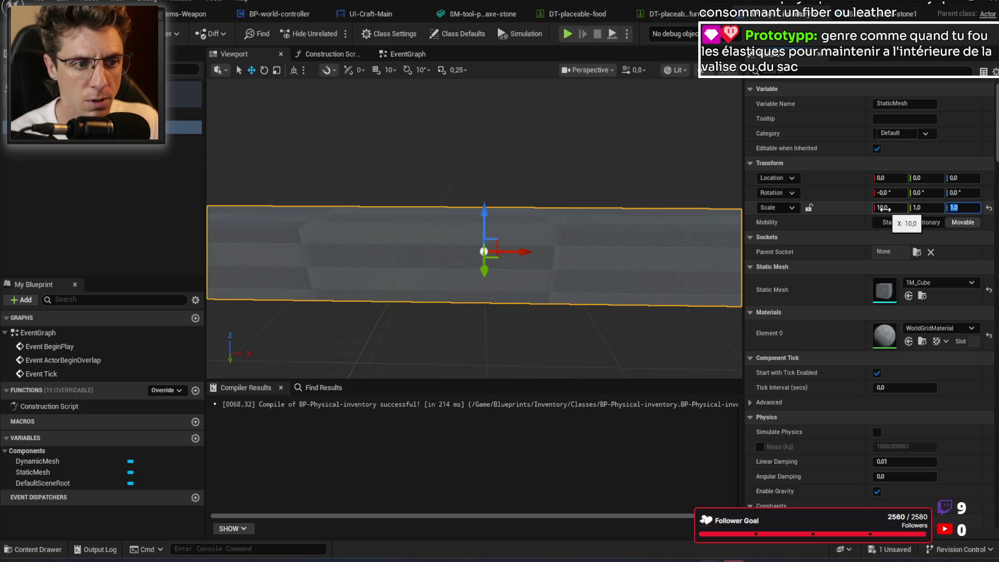
pyautogui.scroll(-3, 656, 172)
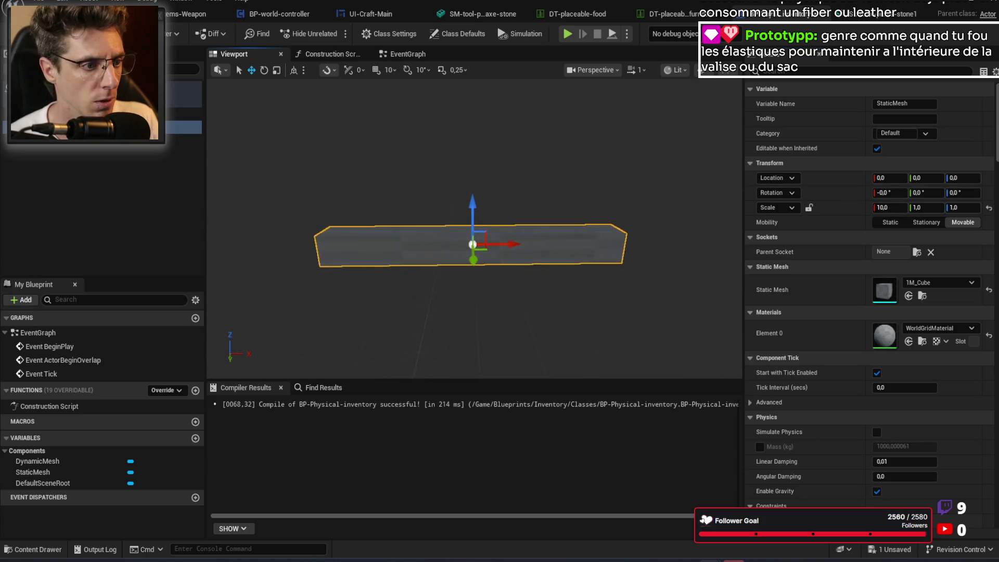
pyautogui.scroll(2, 468, 229)
pyautogui.click(99, 127)
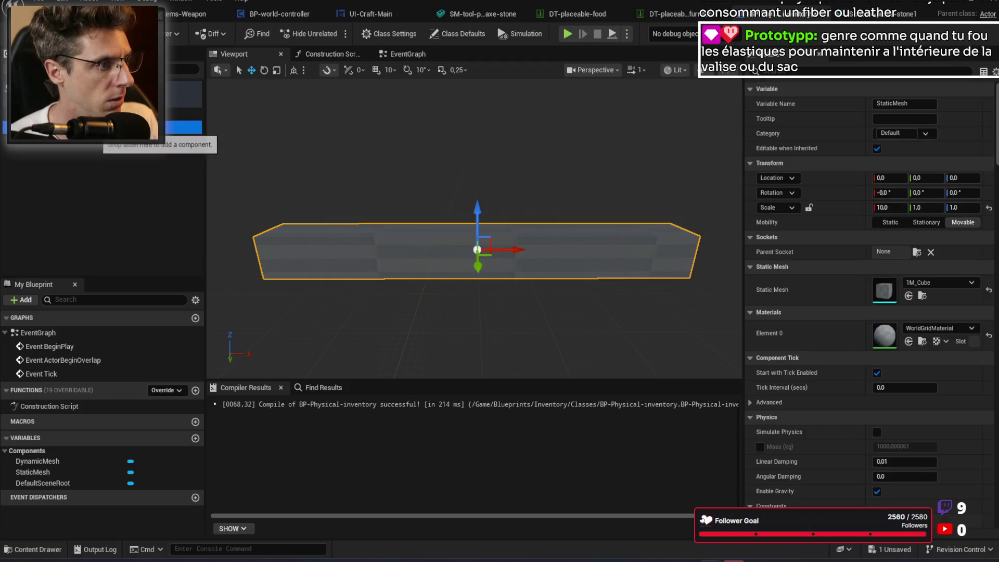
# Step: Duplicate the slab and scale the copy to 1, 1, 7 as an upright wall
pyautogui.hotkey('ctrl', 'd')
pyautogui.hotkey('ctrl', 'd')
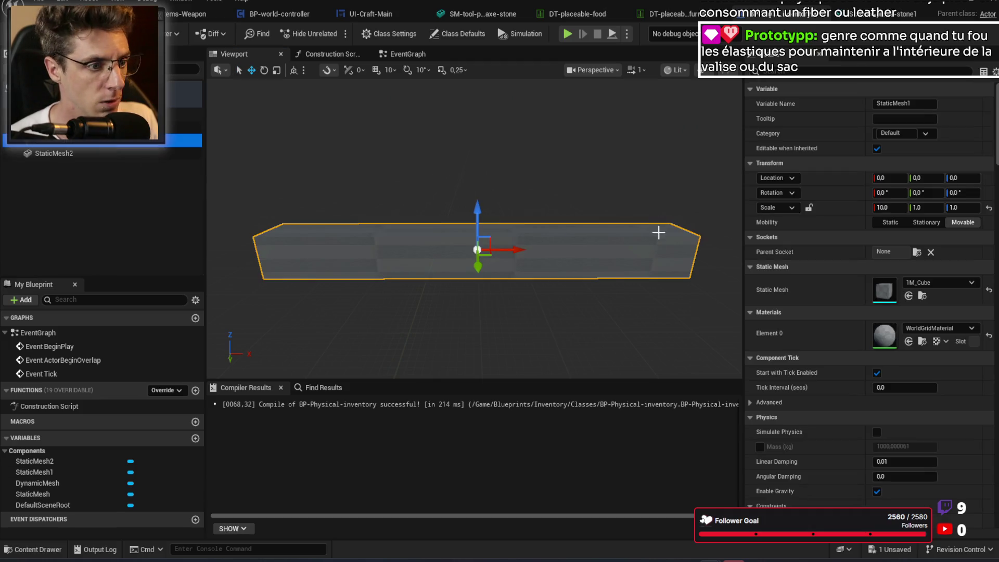
pyautogui.click(891, 209)
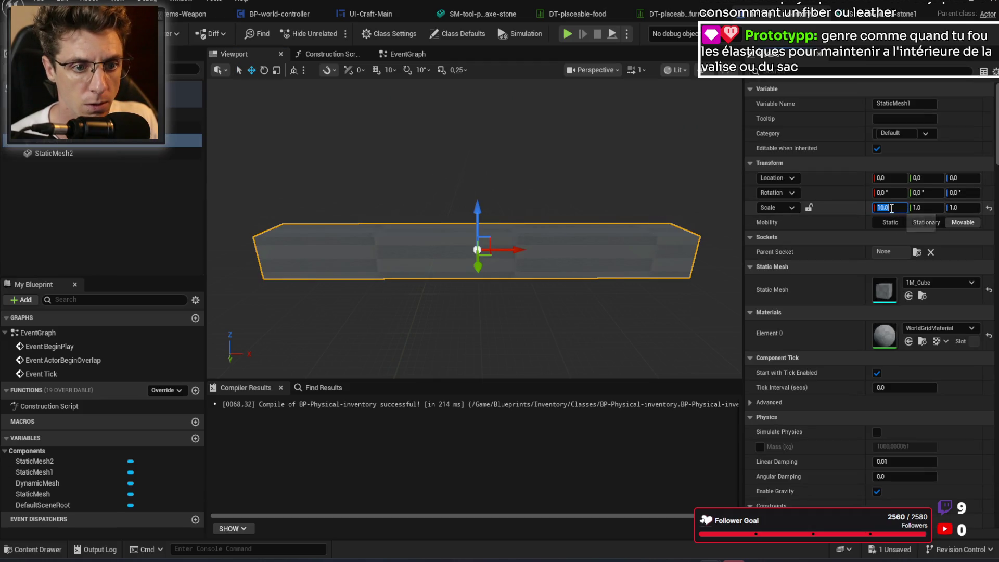
pyautogui.click(969, 208)
pyautogui.write('7')
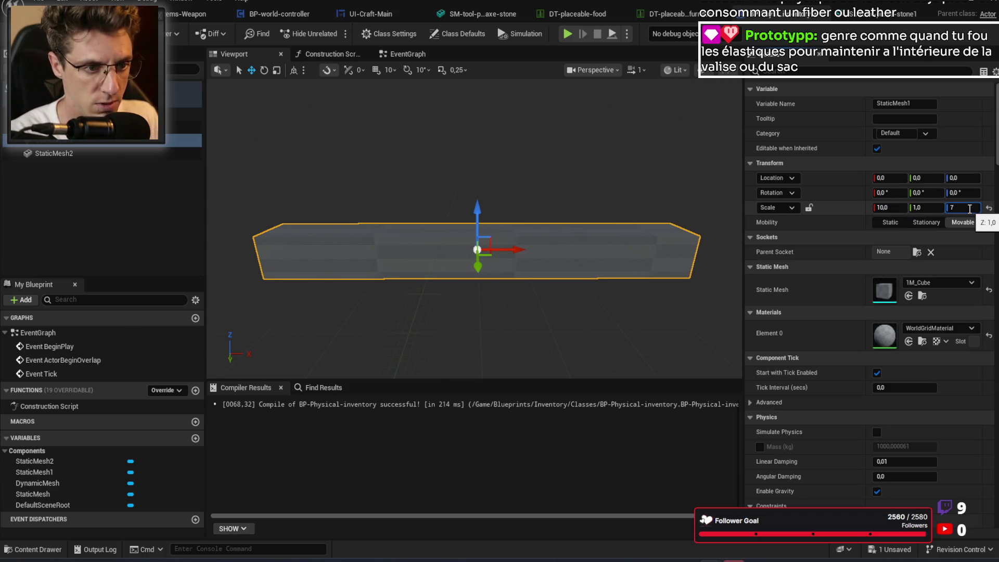
pyautogui.click(901, 209)
pyautogui.write('1')
pyautogui.press('Return')
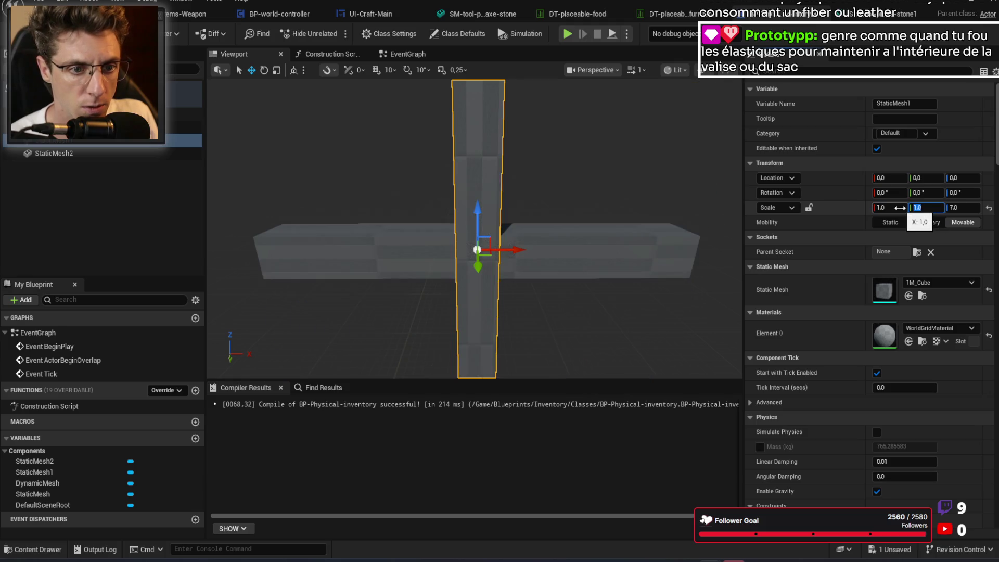
pyautogui.scroll(-5, 630, 249)
# Step: Move the upright wall to location -500, 0, 300
pyautogui.click(886, 179)
pyautogui.write('-5')
pyautogui.press('Return')
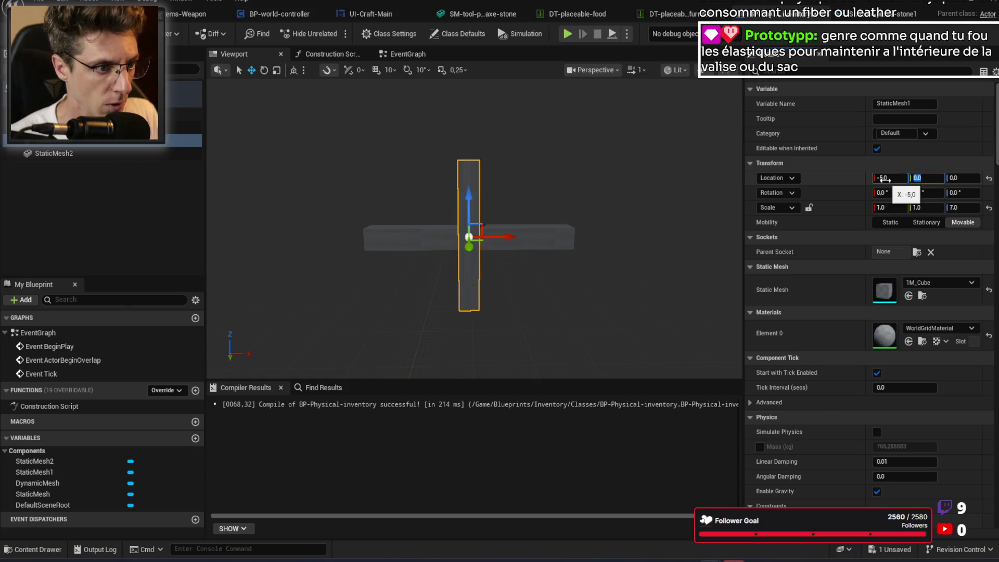
pyautogui.click(886, 179)
pyautogui.write('-5')
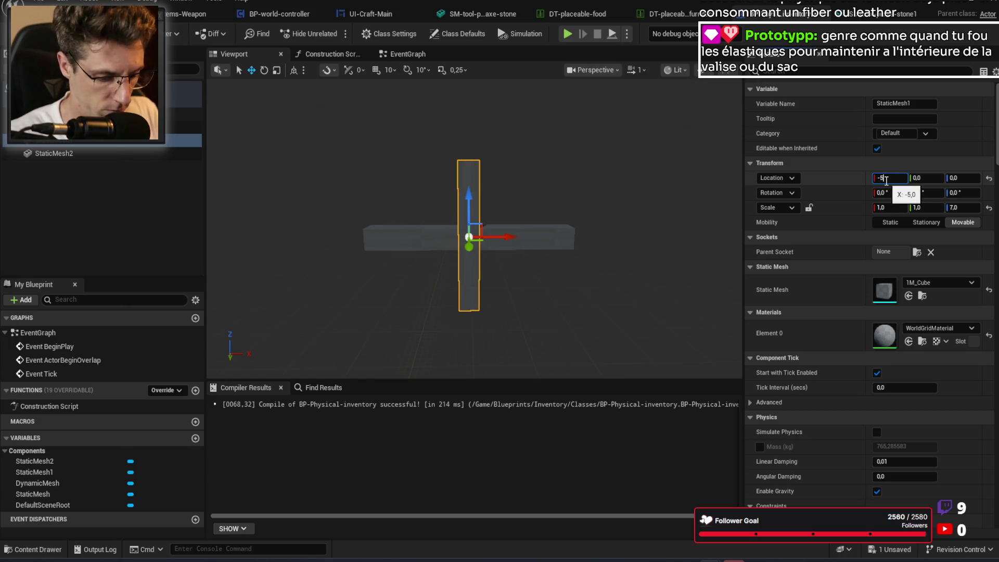
pyautogui.write('00')
pyautogui.press('Tab')
pyautogui.write('2')
pyautogui.press('Tab')
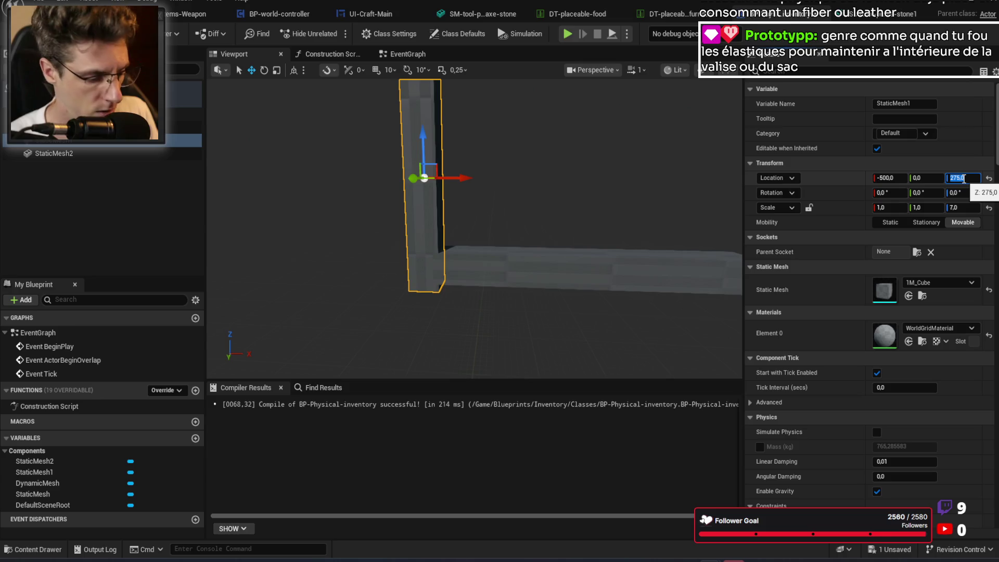
pyautogui.write('300')
pyautogui.press('Return')
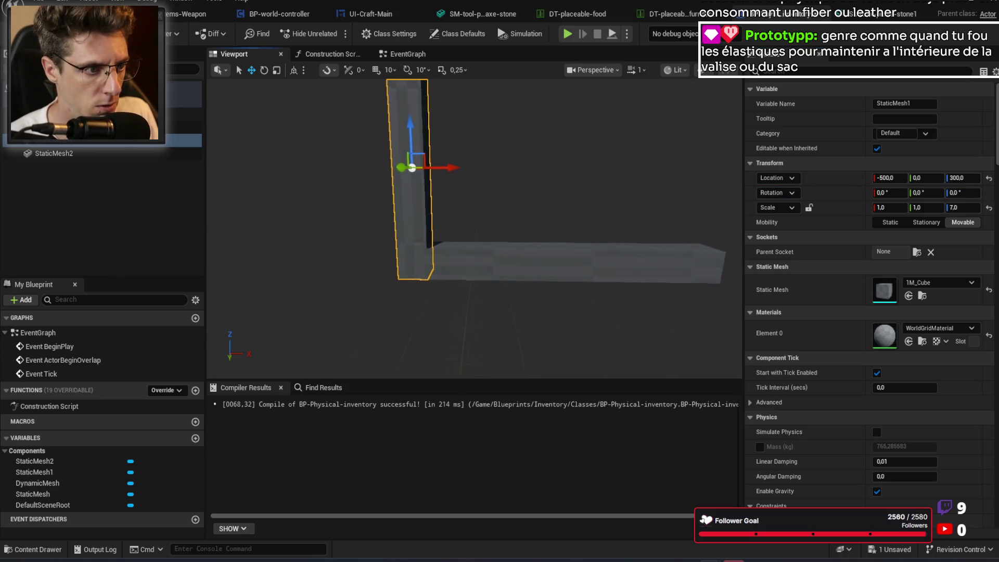
# Step: Place StaticMesh2 as the opposite wall at X 500, Z 300, and compile the Blueprint
pyautogui.click(93, 156)
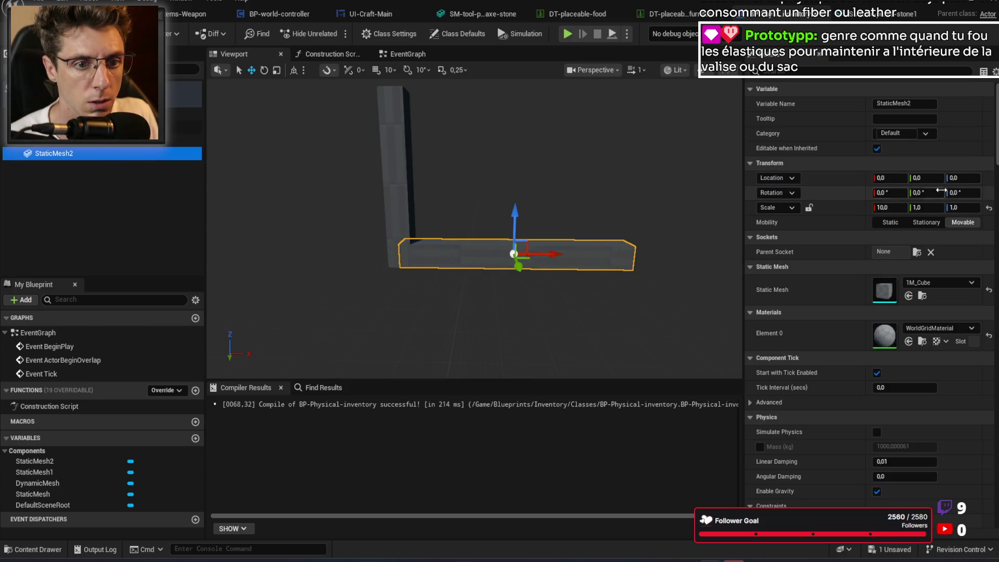
pyautogui.click(964, 177)
pyautogui.write('00')
pyautogui.press('Return')
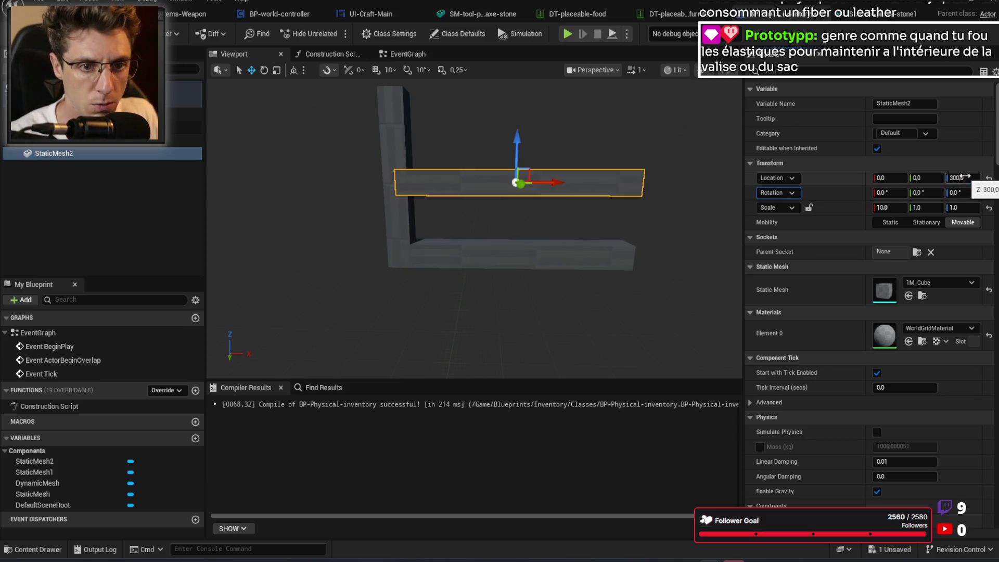
pyautogui.click(77, 141)
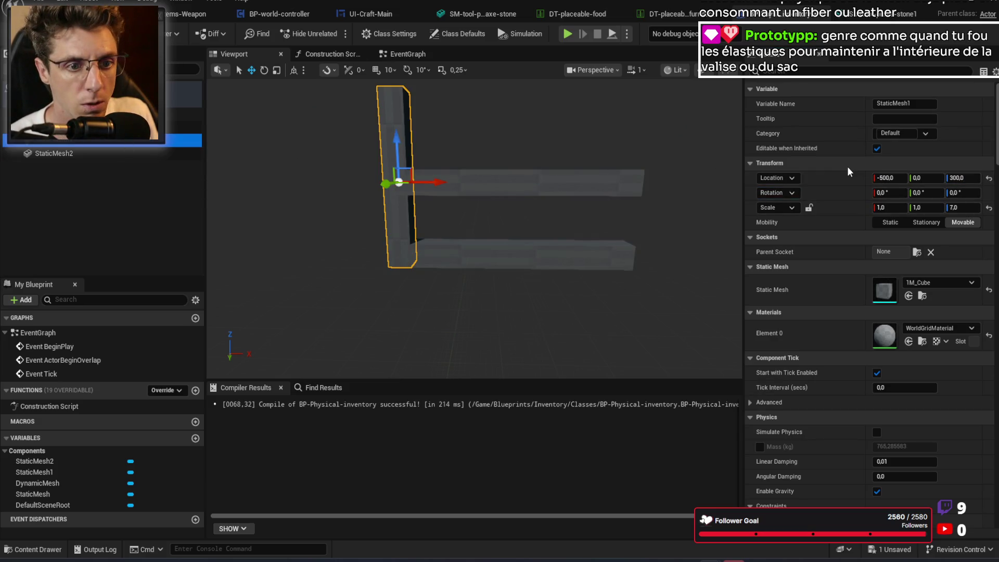
pyautogui.click(557, 183)
pyautogui.hotkey('ctrl', 'z')
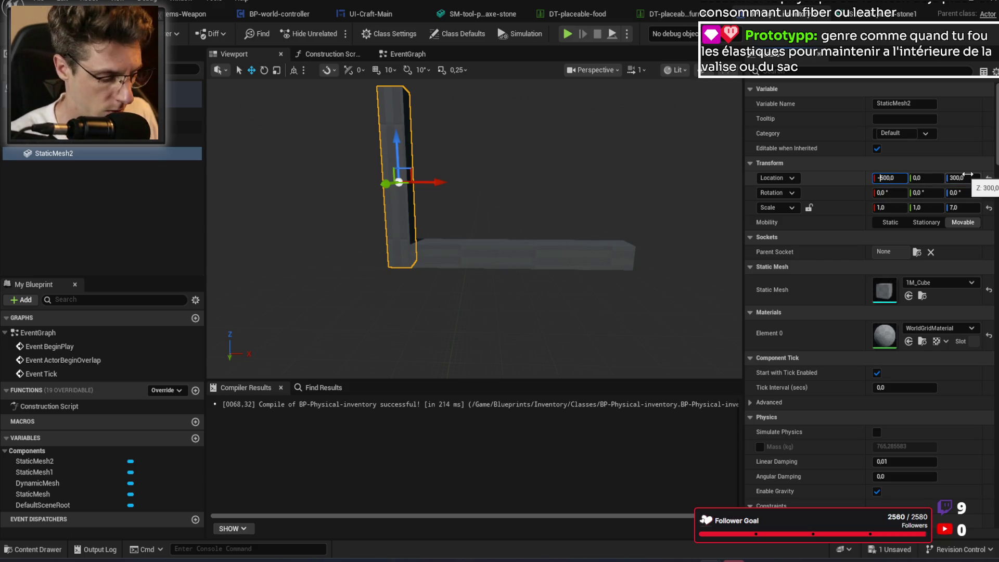
pyautogui.press('Tab')
pyautogui.moveTo(489, 312); pyautogui.dragTo(469, 319)
pyautogui.press('F7')
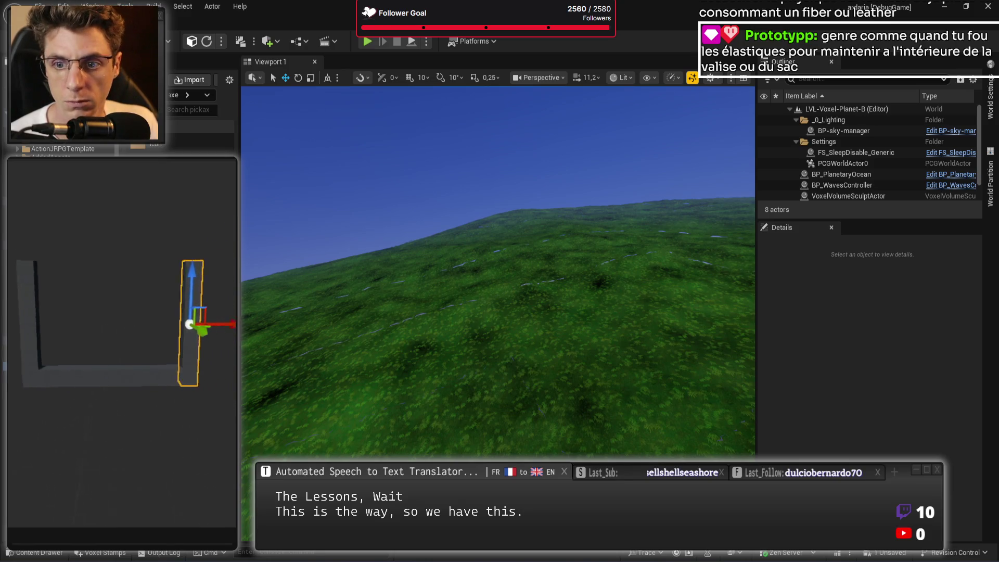
# Step: Place a test BP-Physical-inventory on the voxel planet terrain, frame it, and save the level
pyautogui.moveTo(447, 224)
pyautogui.mouseDown()
pyautogui.moveTo(477, 274)
pyautogui.moveTo(500, 267)
pyautogui.moveTo(478, 271)
pyautogui.mouseUp()
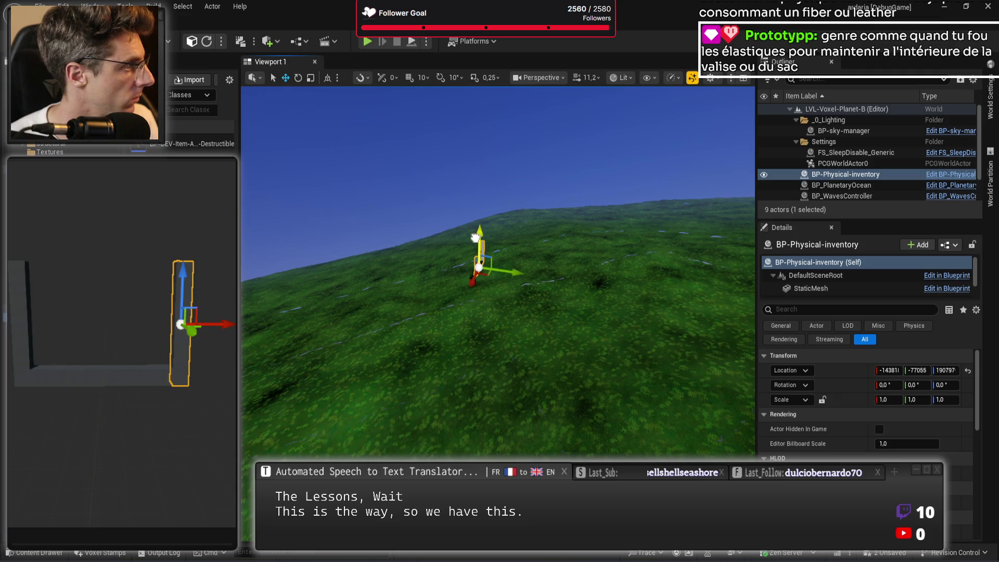
pyautogui.press('f')
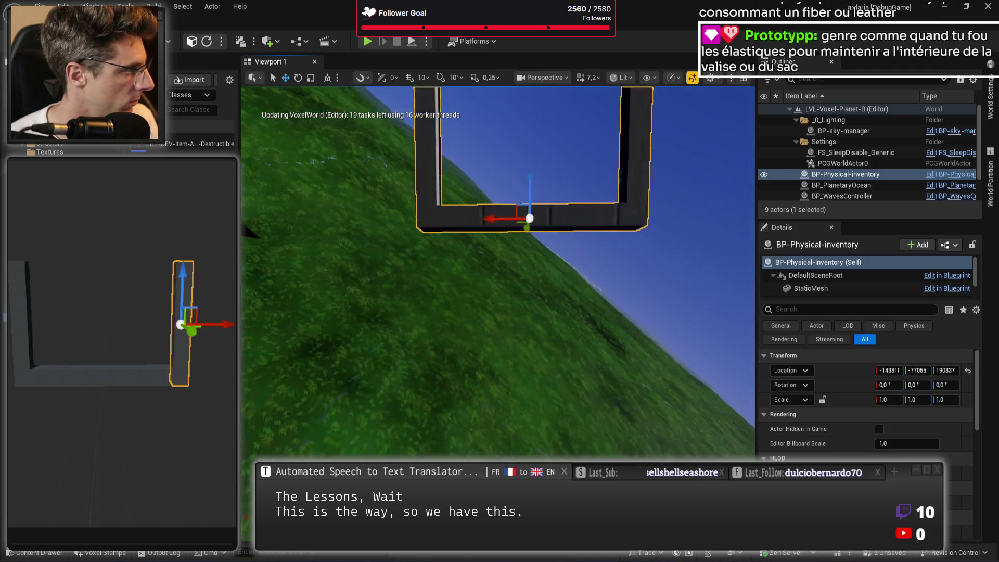
pyautogui.scroll(-2, 498, 273)
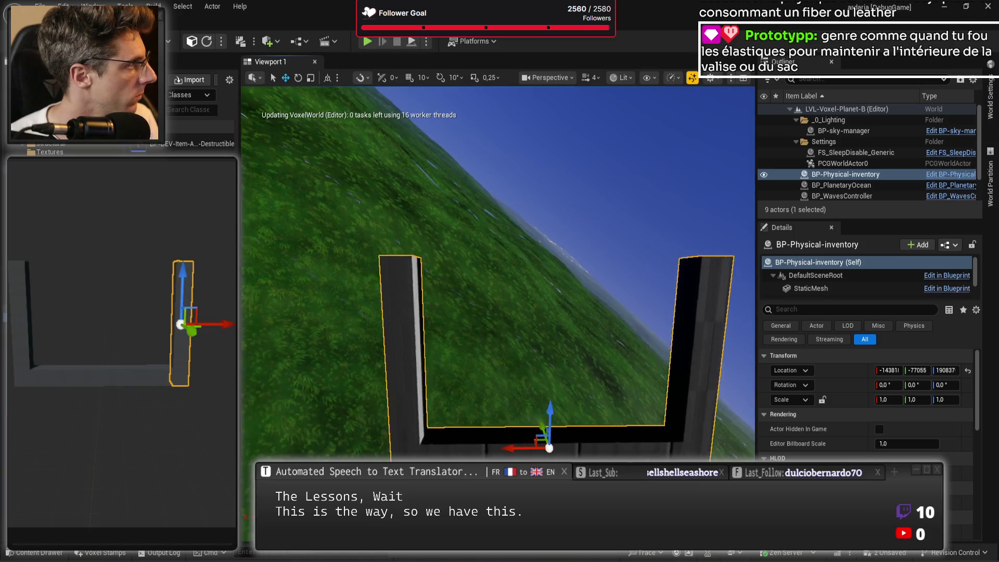
pyautogui.hotkey('ctrl', 's')
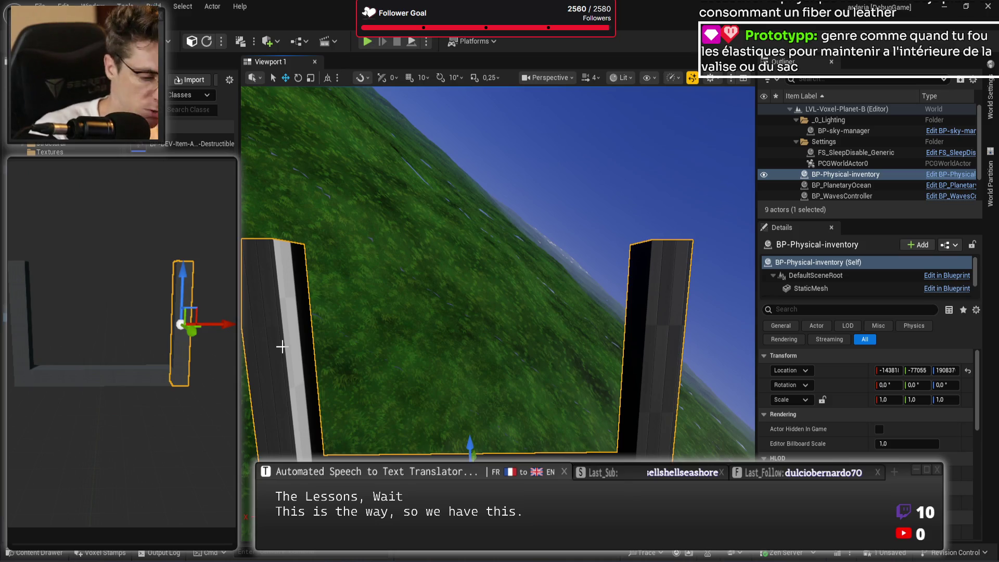
# Step: Delete the test container from LVL-Voxel-Planet-B and save all unsaved content
pyautogui.press('Delete')
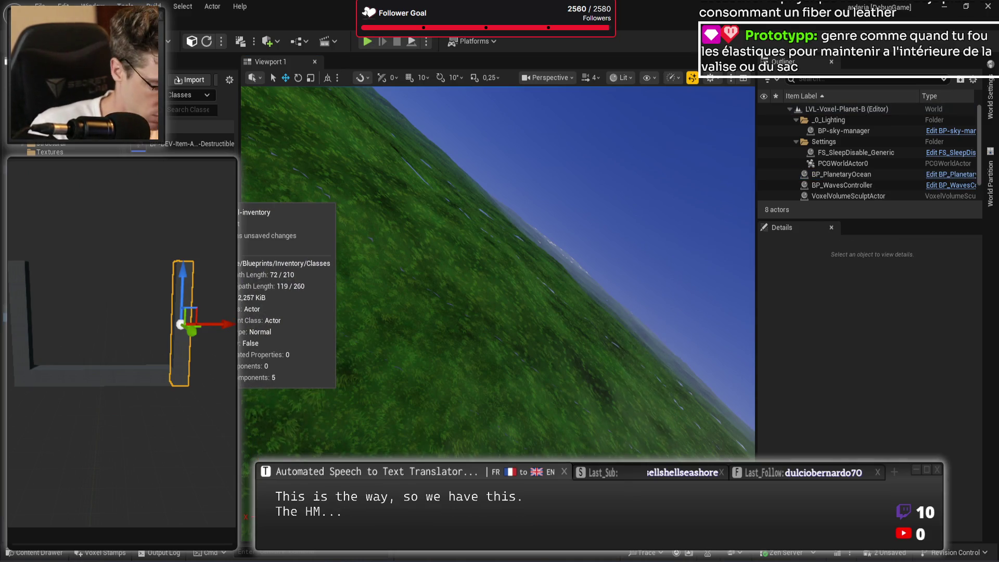
pyautogui.scroll(3, 52, 151)
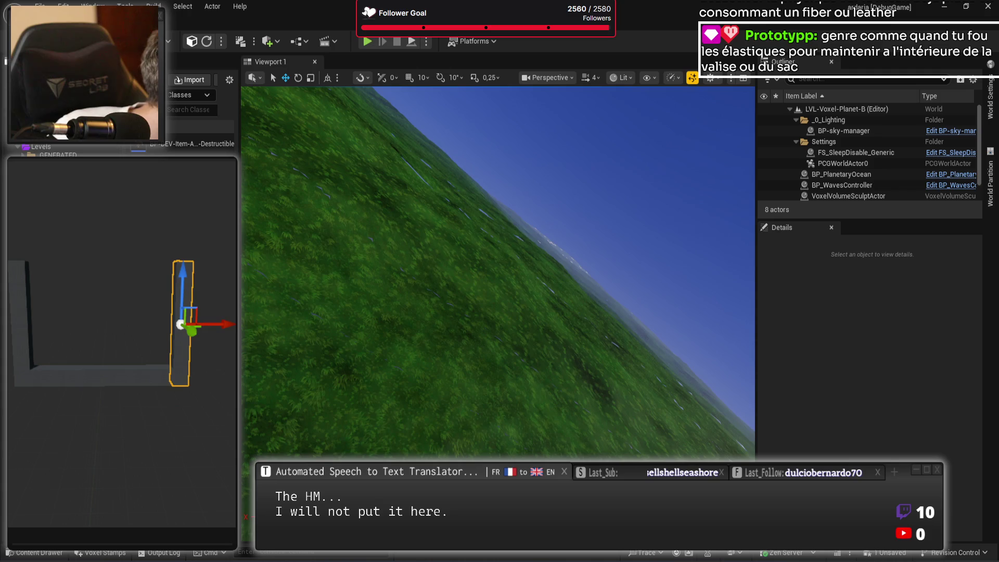
pyautogui.click(31, 164)
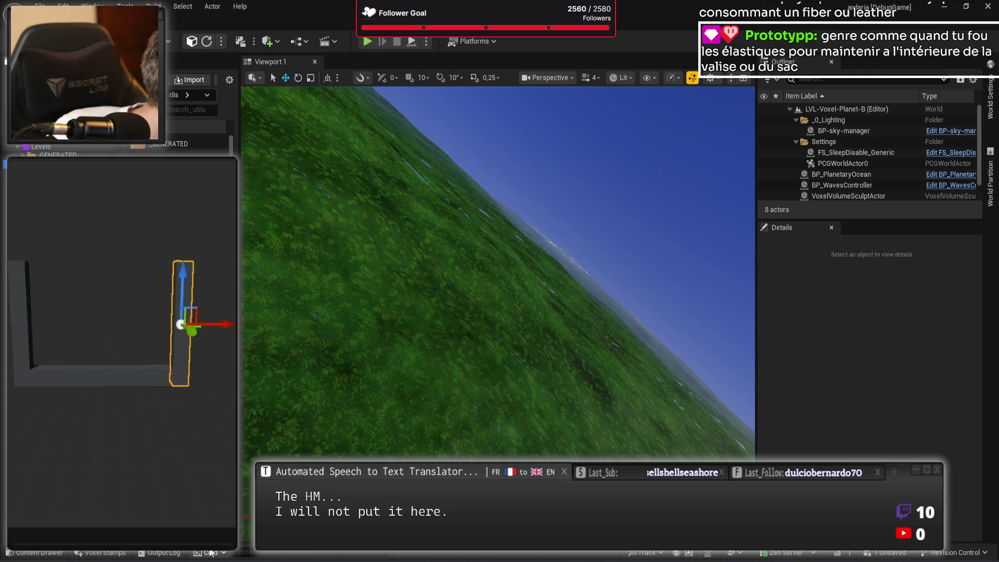
pyautogui.hotkey('ctrl', 'shift', 's')
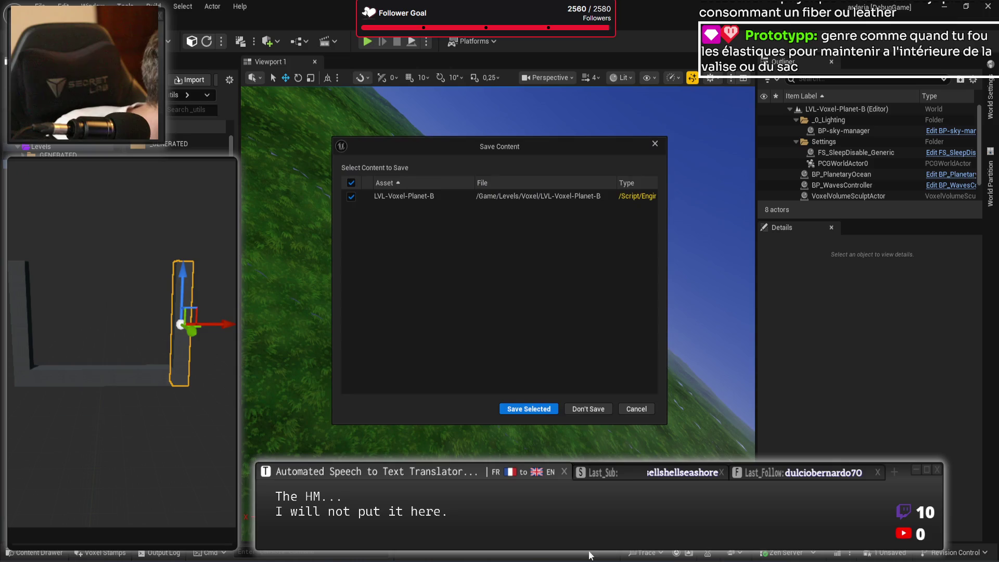
# Step: Confirm saving LVL-Voxel-Planet-B
pyautogui.click(544, 409)
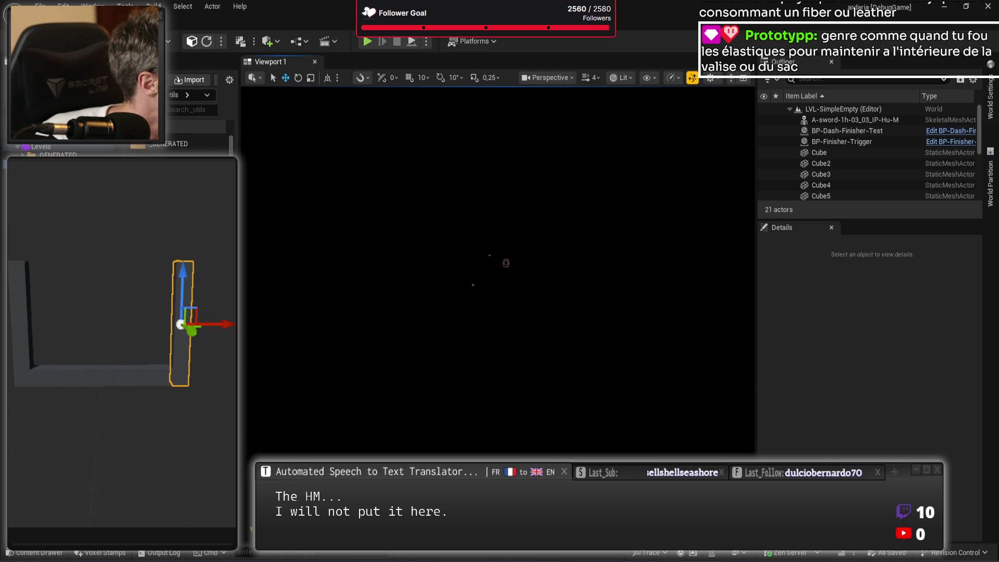
pyautogui.scroll(-3, 885, 151)
pyautogui.scroll(-3, 885, 150)
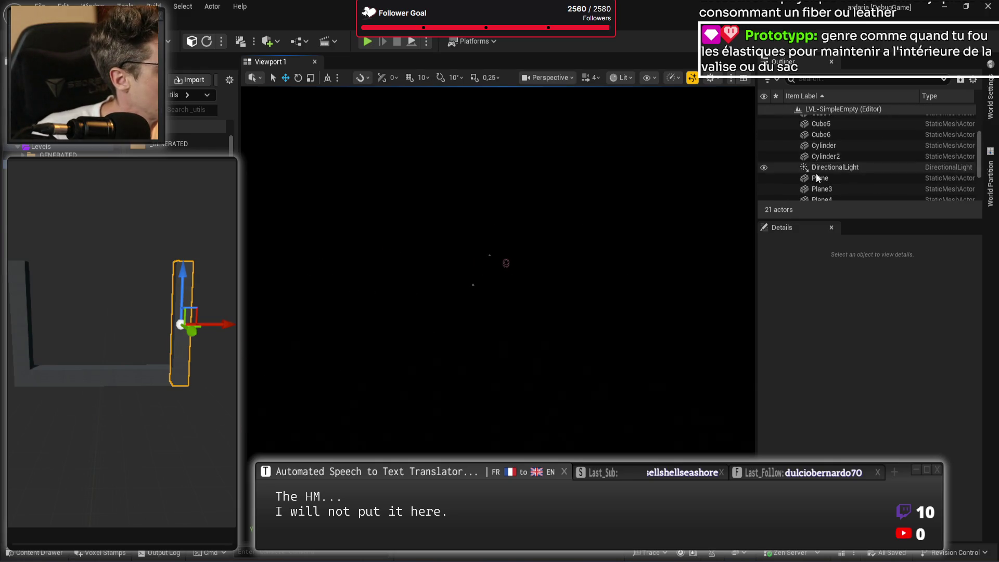
# Step: Set the level's DirectionalLight intensity to 3.0 lux
pyautogui.click(836, 168)
pyautogui.scroll(-3, 927, 406)
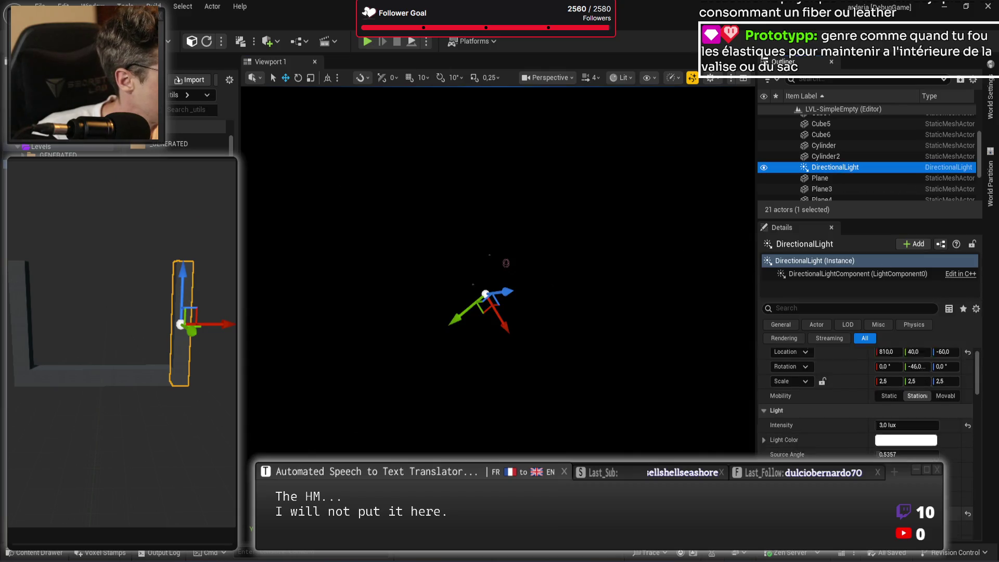
pyautogui.click(968, 462)
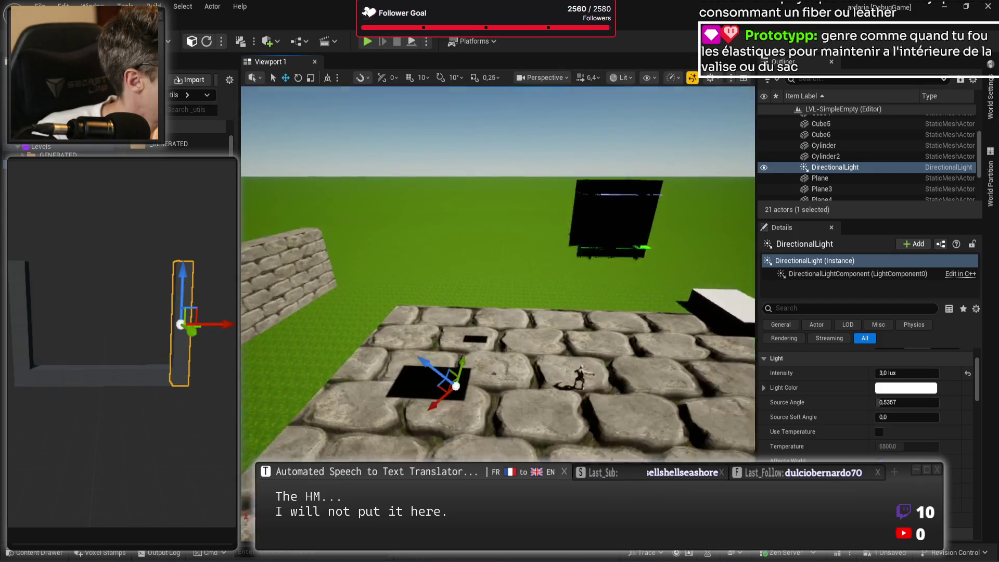
pyautogui.scroll(-3, 906, 166)
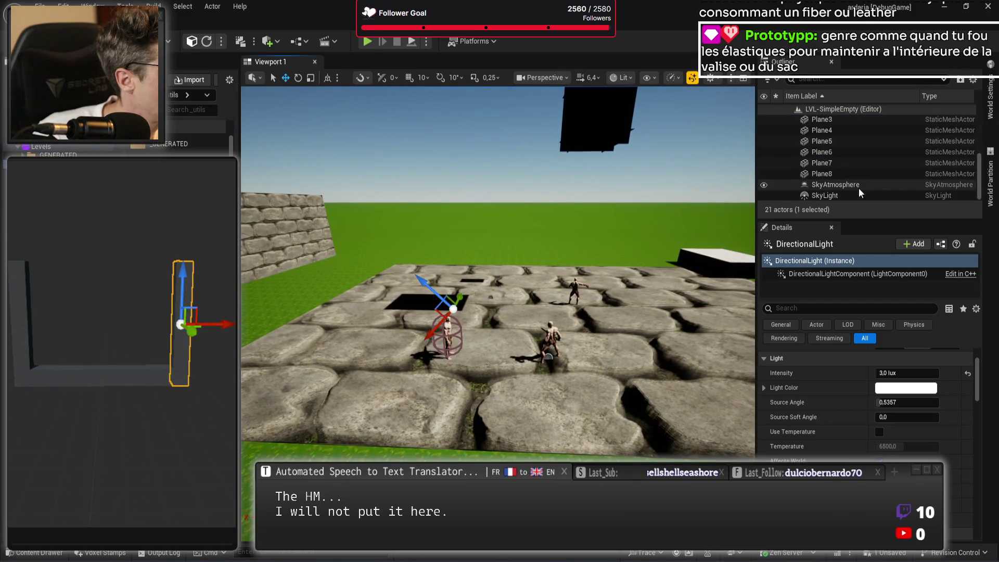
pyautogui.click(841, 197)
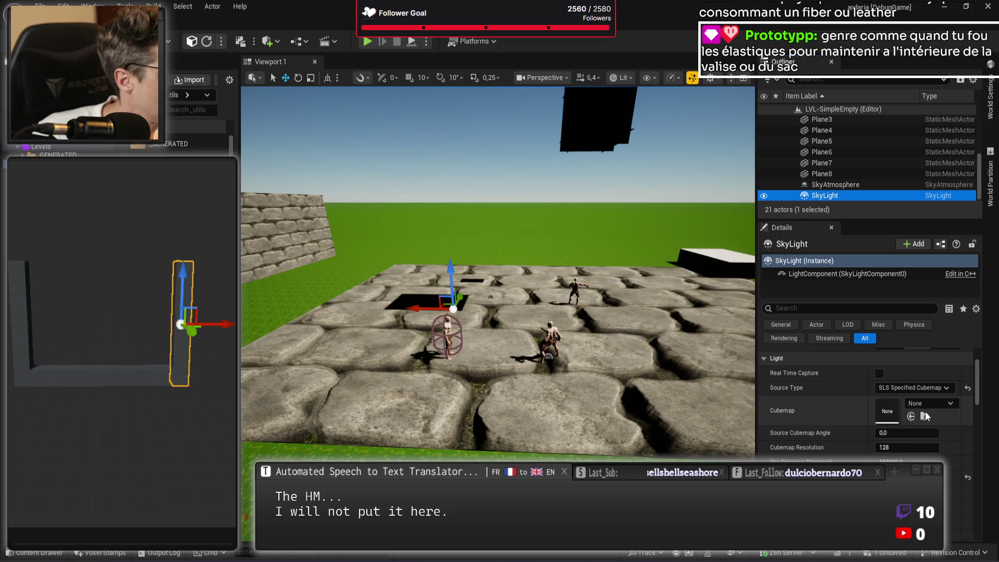
# Step: Try CubeMap2 as the SkyLight cubemap and darken its colour to 0.182 grey
pyautogui.click(942, 404)
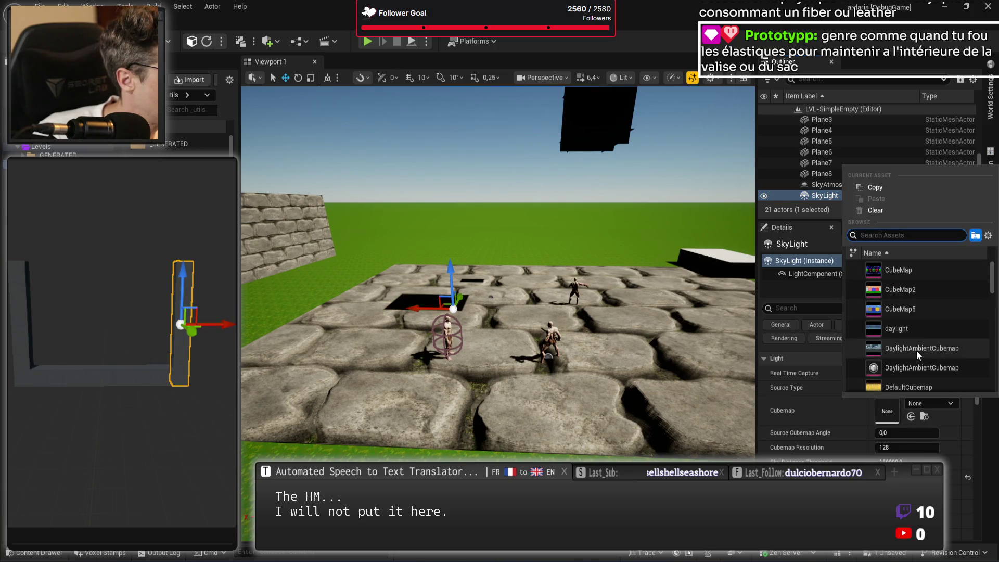
pyautogui.click(925, 293)
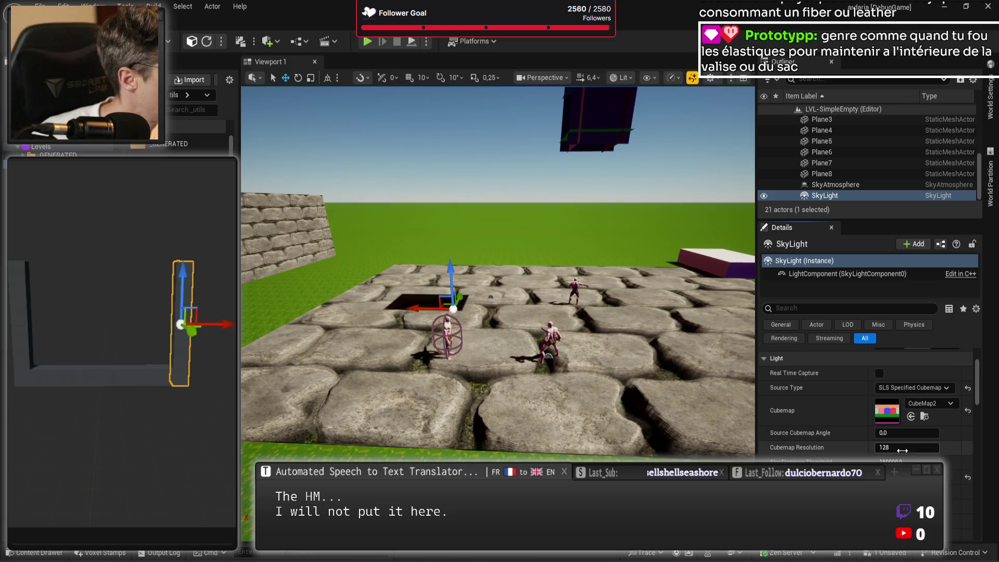
pyautogui.click(906, 492)
pyautogui.moveTo(825, 313); pyautogui.dragTo(823, 365)
pyautogui.press('Return')
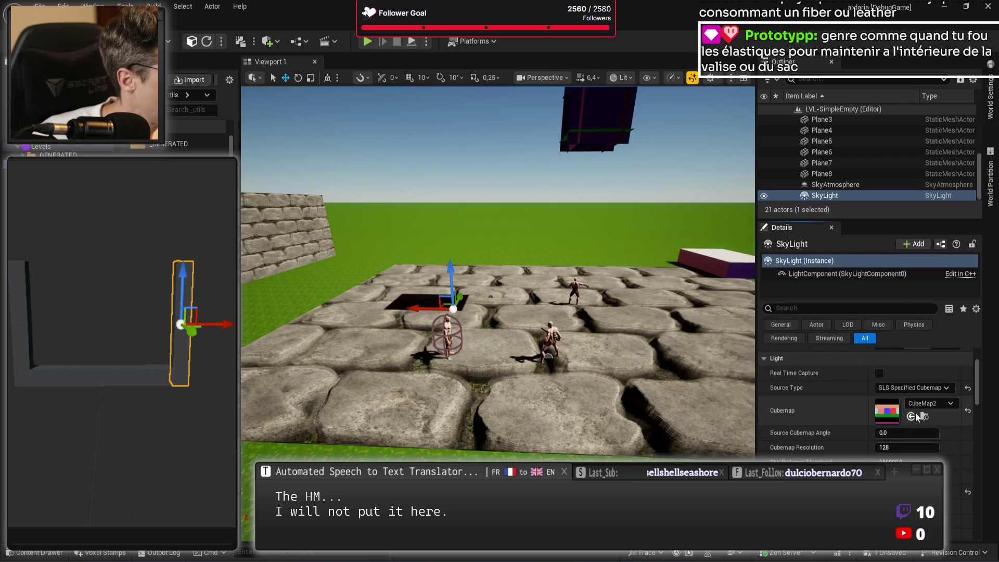
# Step: Set the SkyLight cubemap to GrayTextureCube and its colour to 0.255
pyautogui.click(929, 403)
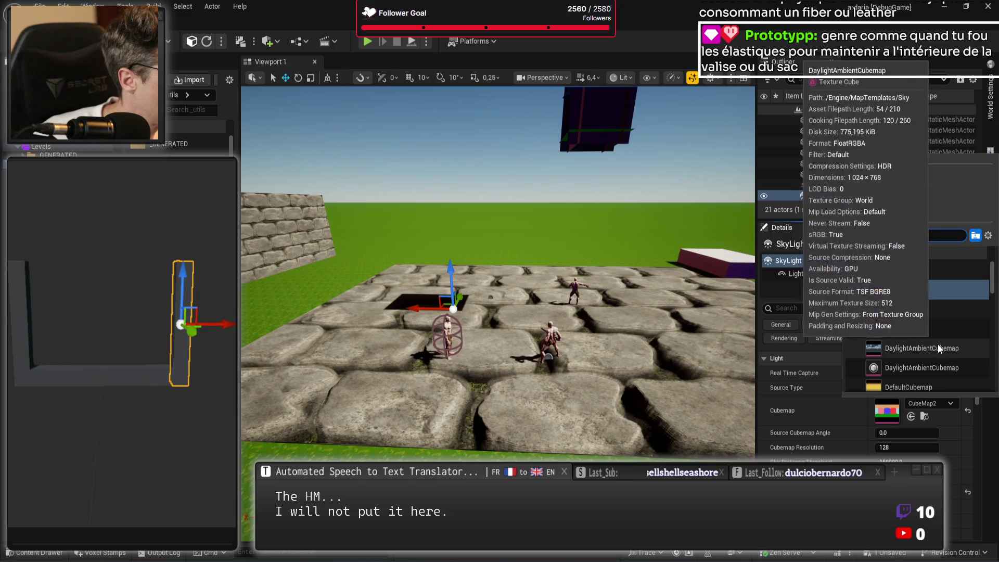
pyautogui.click(935, 311)
pyautogui.click(937, 403)
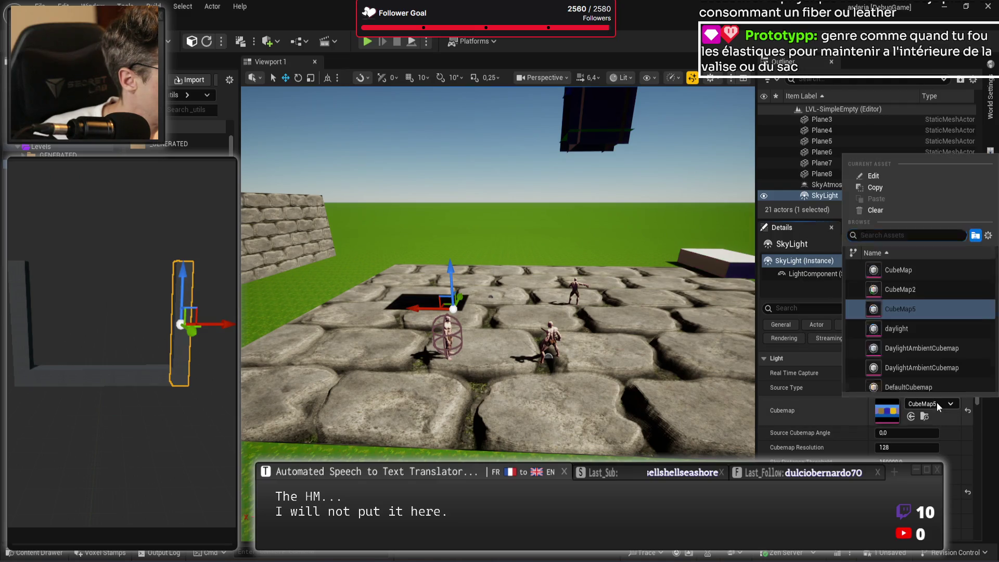
pyautogui.scroll(-3, 931, 325)
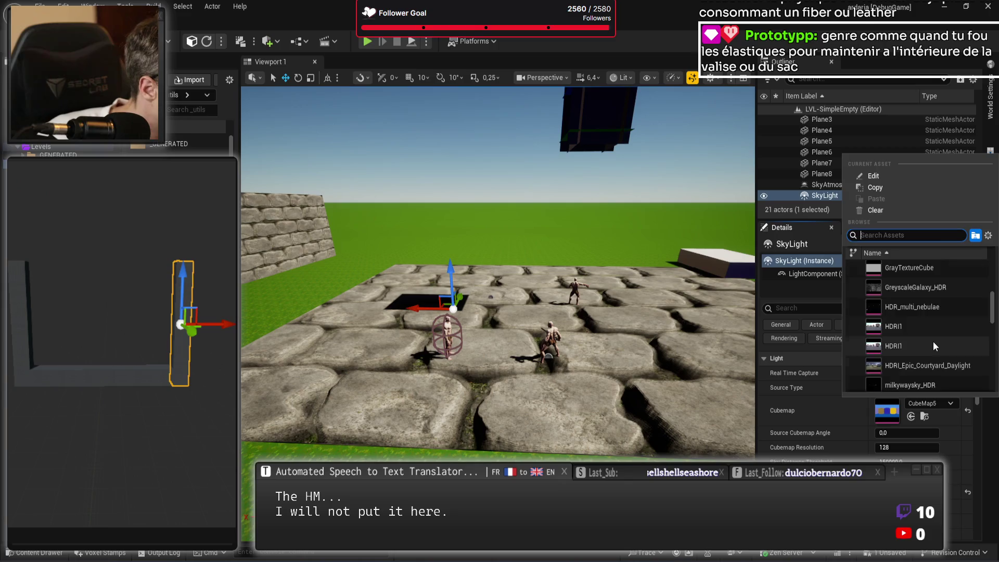
pyautogui.click(933, 342)
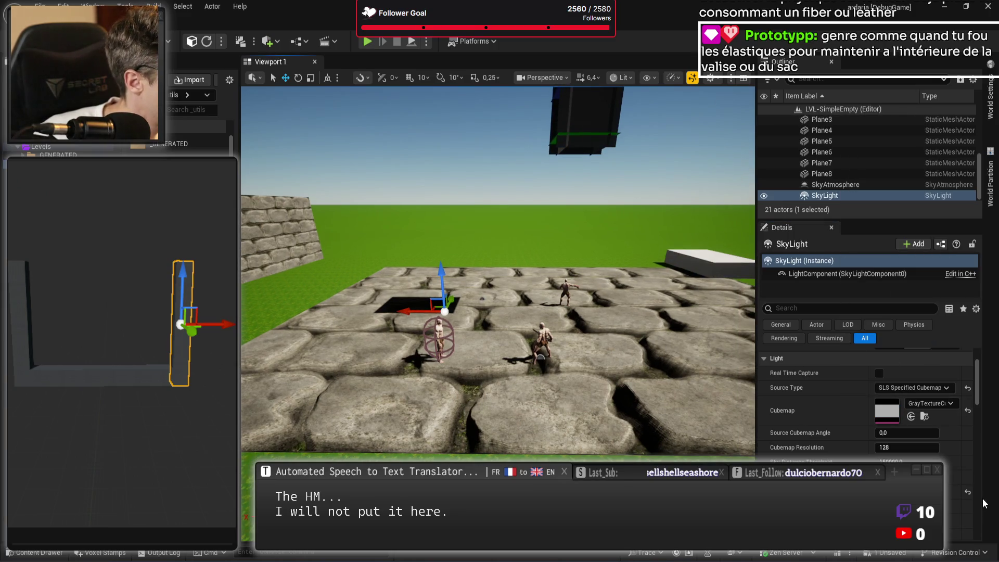
pyautogui.click(961, 477)
pyautogui.write('0,255')
pyautogui.press('Return')
# Step: Place the BP-Physical-inventory container on the stone floor of LVL-SimpleEmpty and clear the selection
pyautogui.scroll(-5, 498, 270)
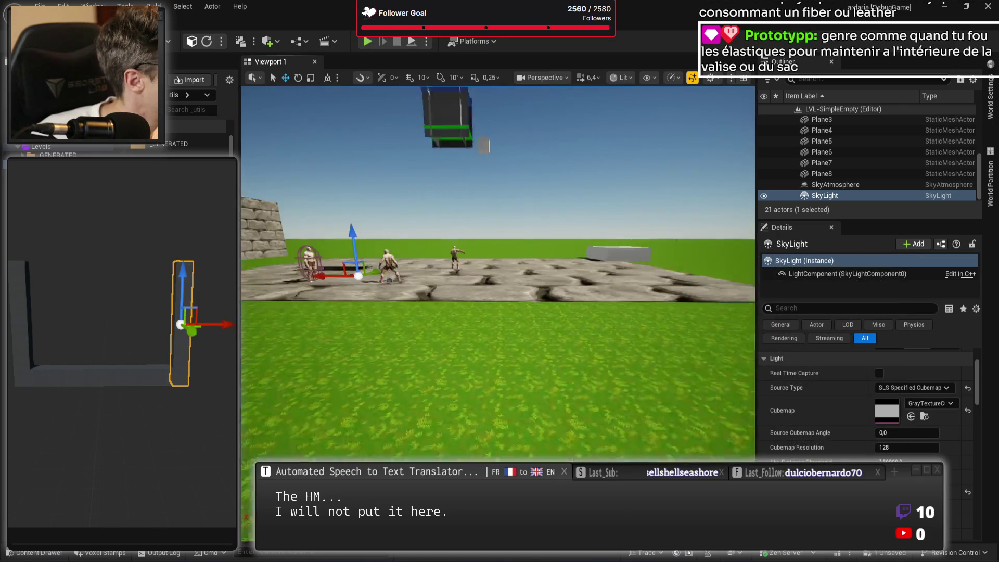
pyautogui.scroll(-4, 683, 346)
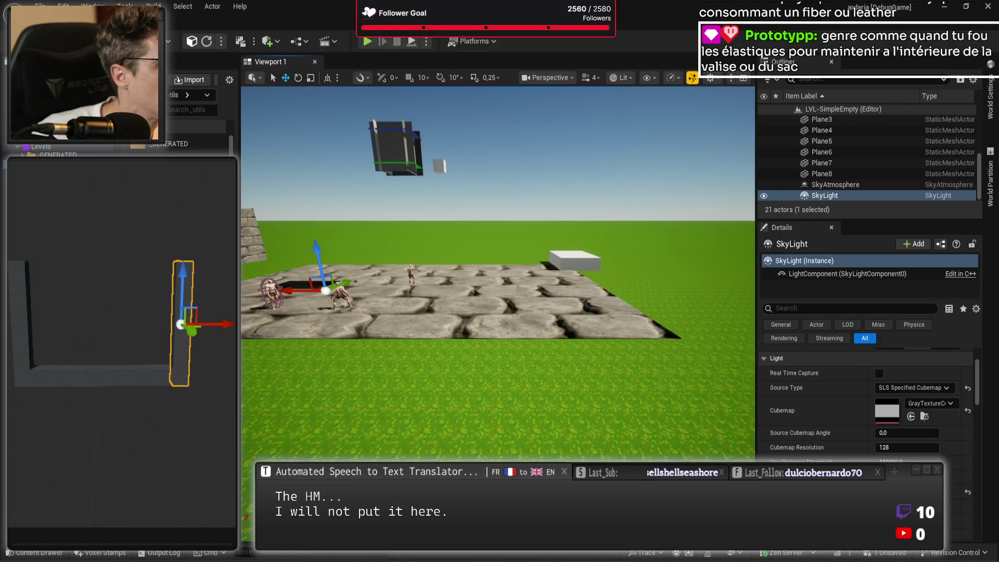
pyautogui.moveTo(218, 146)
pyautogui.mouseDown()
pyautogui.moveTo(416, 312)
pyautogui.moveTo(554, 367)
pyautogui.moveTo(556, 302)
pyautogui.mouseUp()
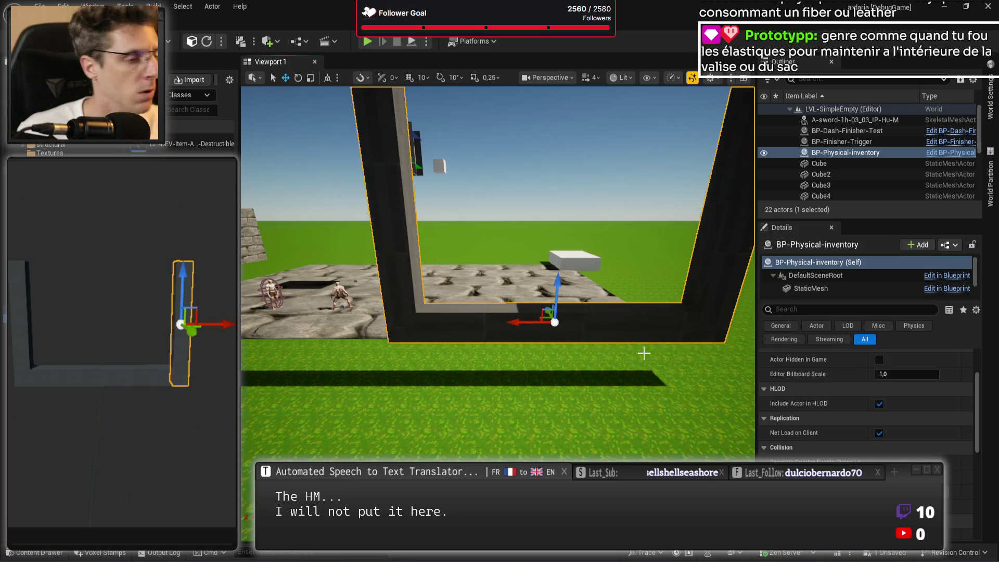
pyautogui.scroll(-5, 643, 353)
pyautogui.press('Escape')
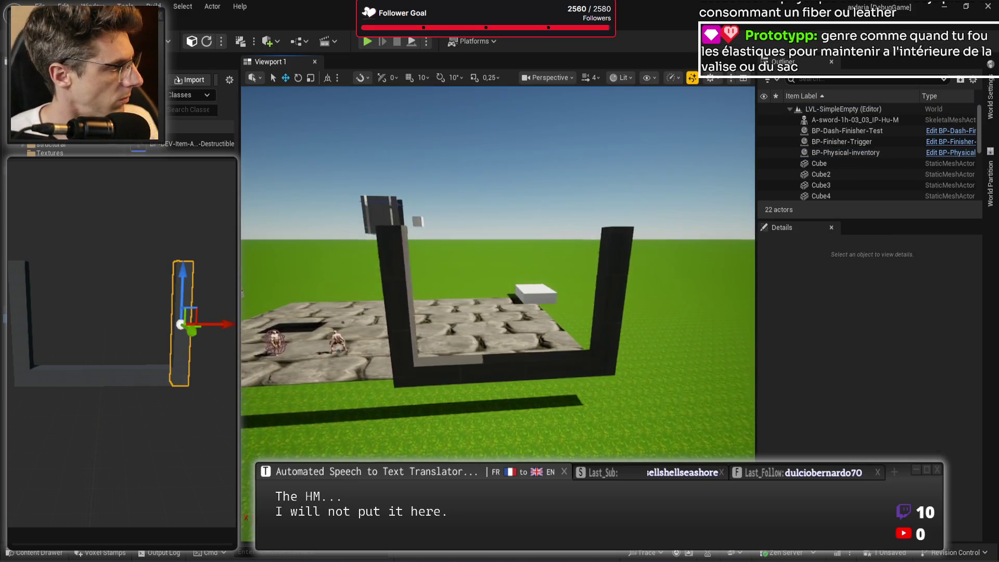
pyautogui.scroll(3, 664, 373)
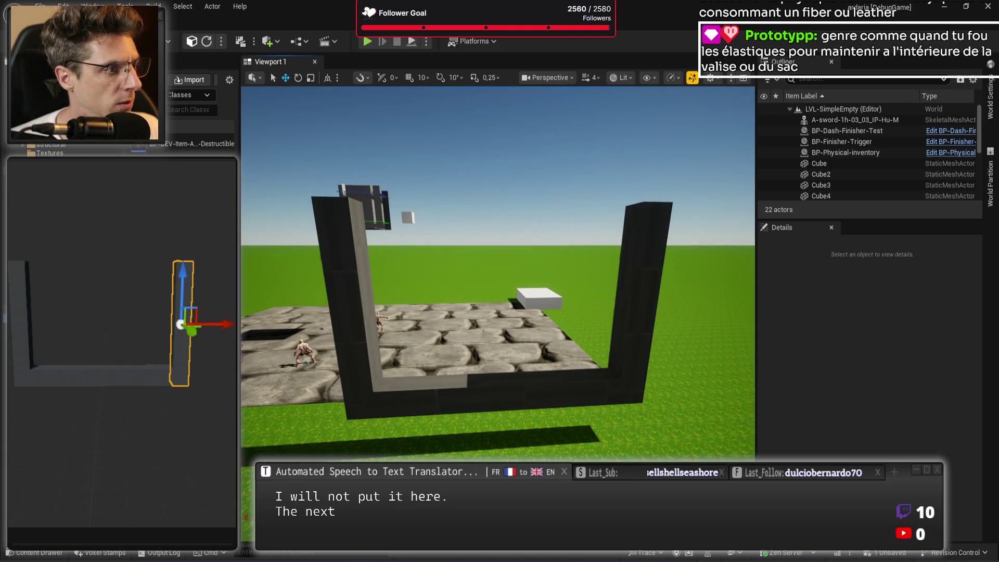
pyautogui.press('Escape')
pyautogui.press('Delete')
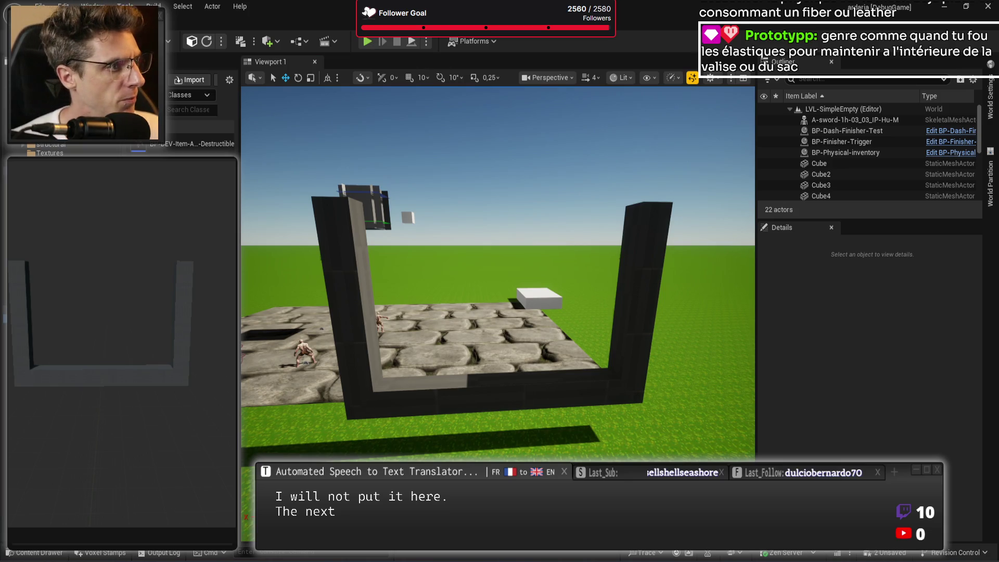
# Step: Raise the blueprint's root pivot and reframe the preview around the pickaxe mesh
pyautogui.click(163, 353)
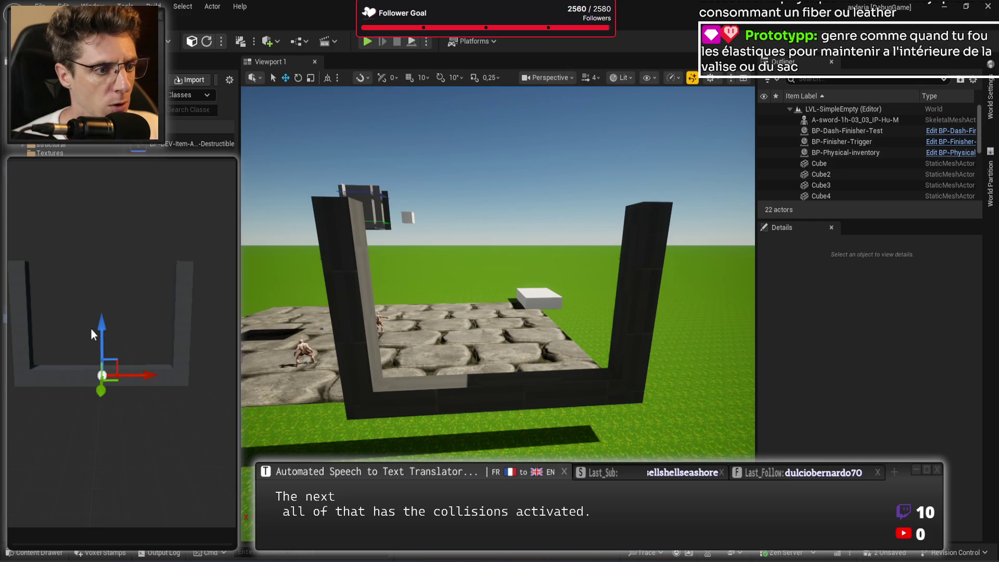
pyautogui.moveTo(92, 329); pyautogui.dragTo(91, 262)
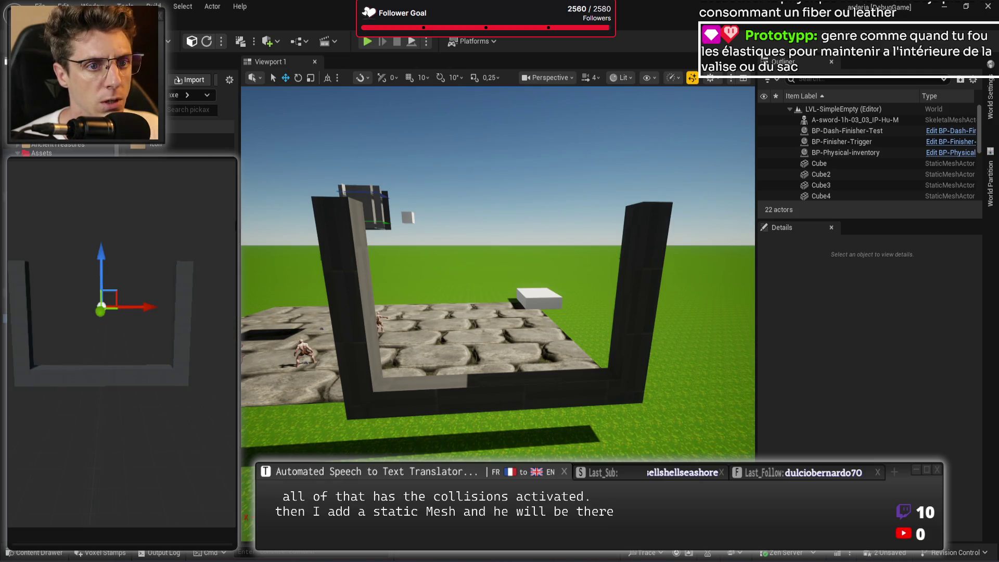
pyautogui.moveTo(217, 338); pyautogui.dragTo(217, 338)
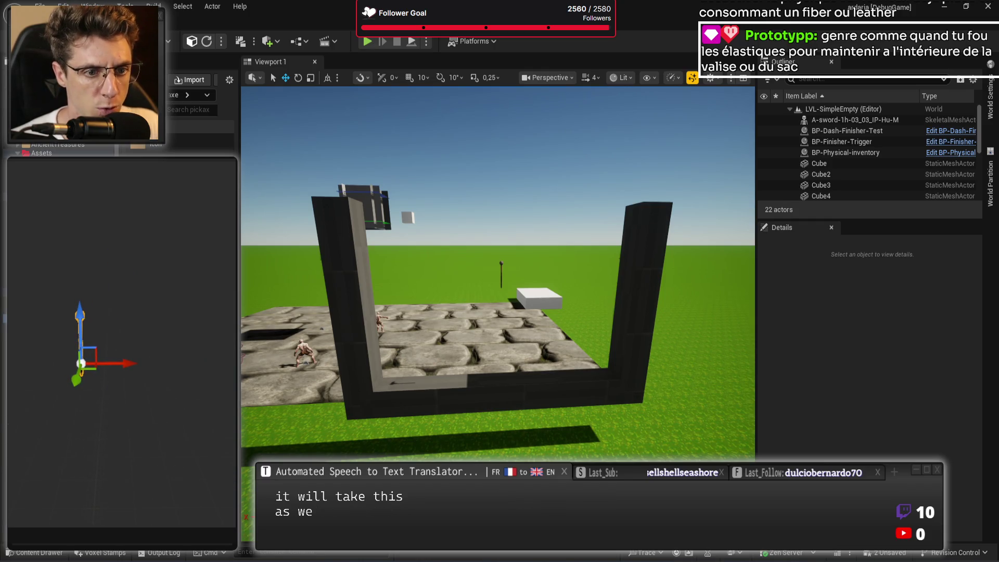
pyautogui.moveTo(186, 354); pyautogui.dragTo(182, 341)
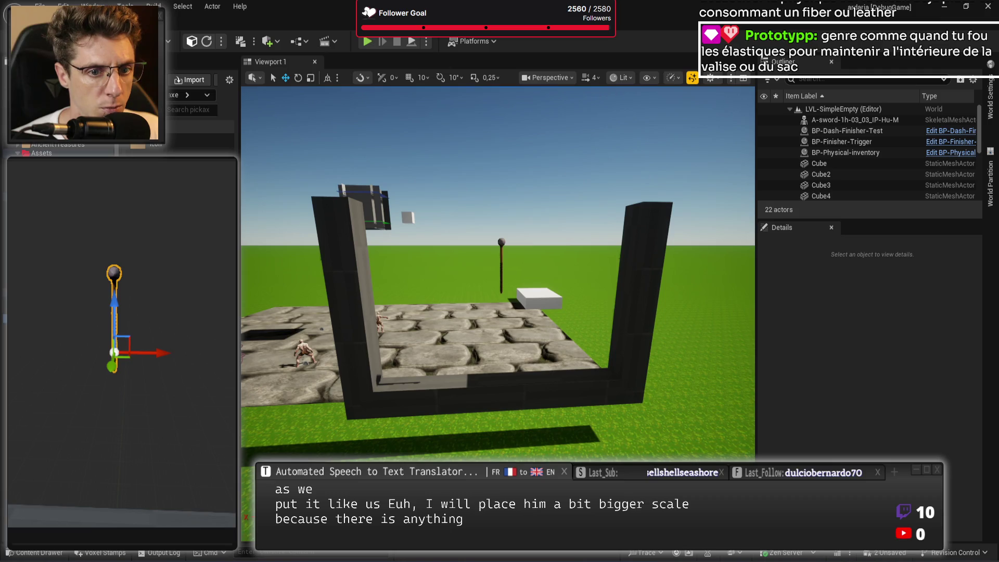
pyautogui.moveTo(182, 342); pyautogui.dragTo(182, 342)
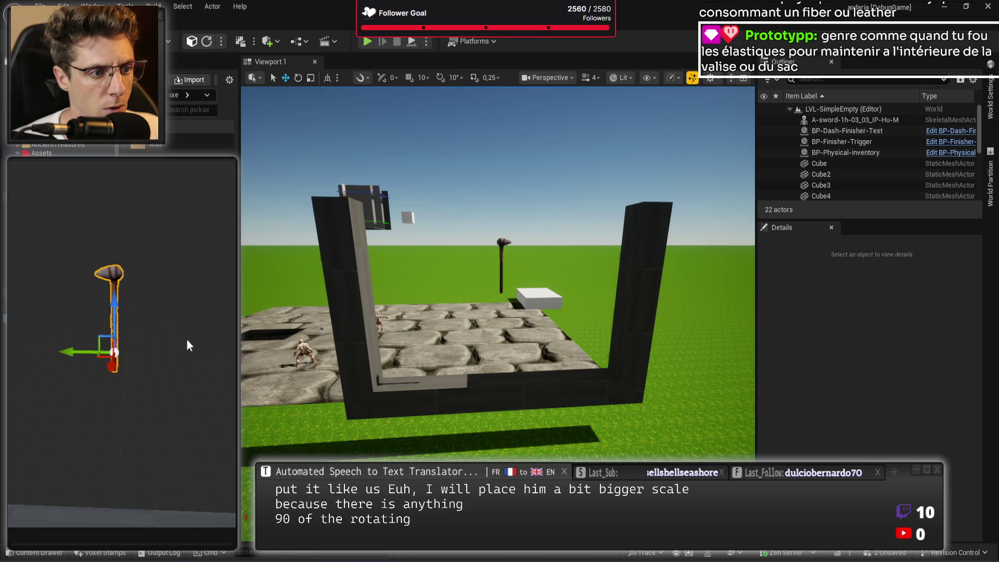
# Step: Roll the pickaxe about -19.23° with the rotate gizmo
pyautogui.press('e')
pyautogui.moveTo(130, 290)
pyautogui.mouseDown()
pyautogui.moveTo(138, 308)
pyautogui.moveTo(224, 360)
pyautogui.mouseUp()
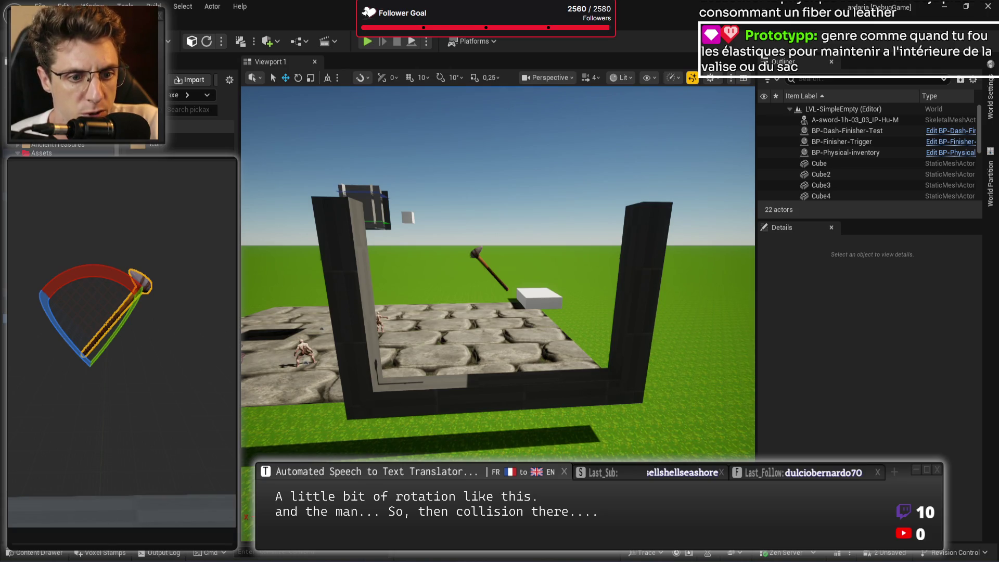
pyautogui.press('Escape')
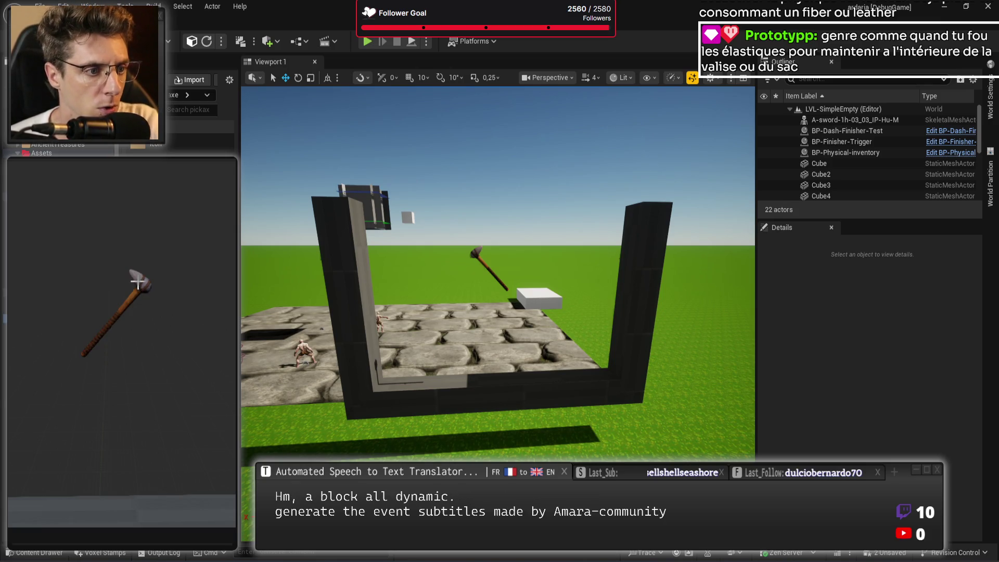
pyautogui.click(124, 302)
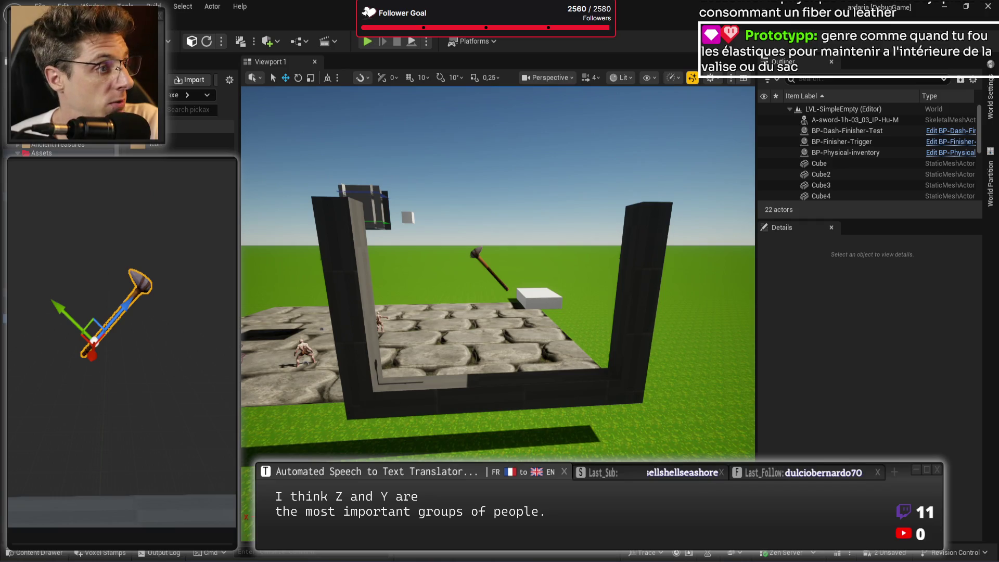
pyautogui.click(427, 41)
pyautogui.click(485, 154)
pyautogui.press('w')
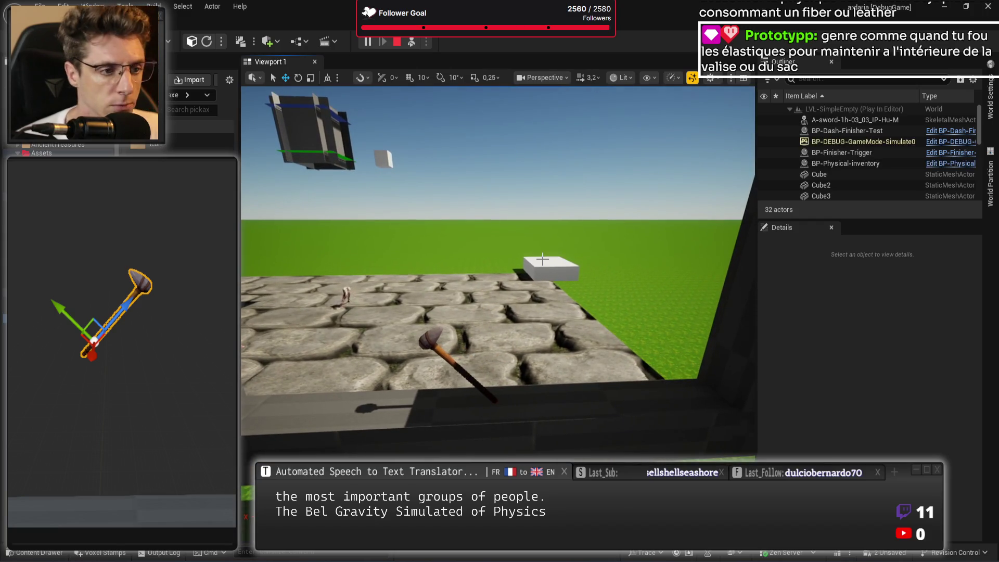
pyautogui.press('Escape')
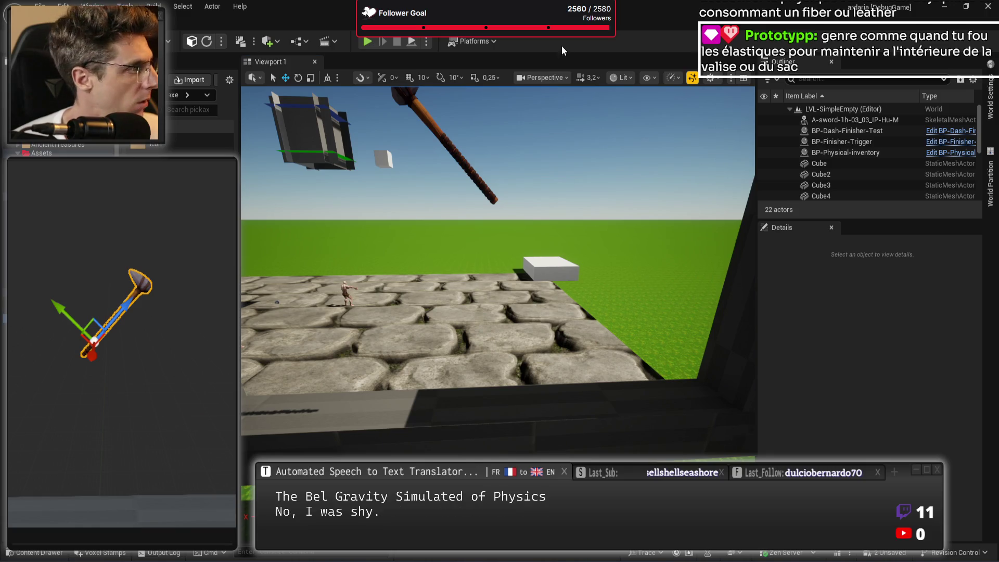
pyautogui.click(426, 41)
pyautogui.click(556, 210)
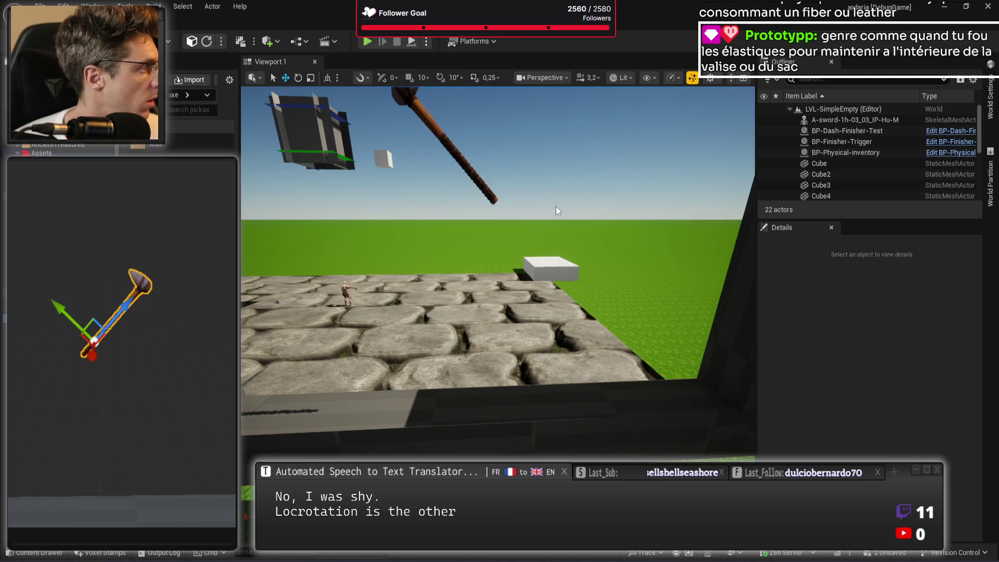
pyautogui.scroll(-1, 499, 268)
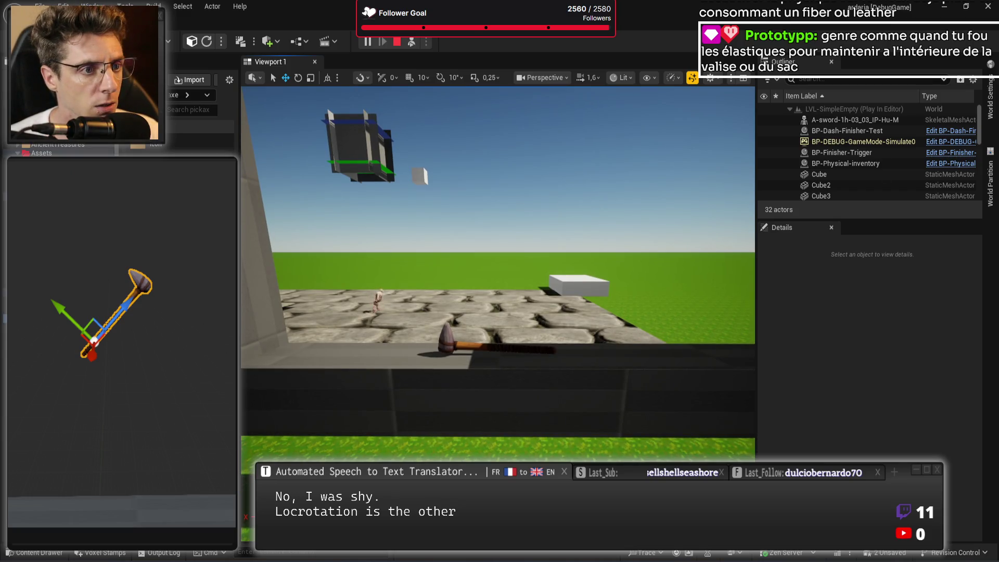
pyautogui.press('Escape')
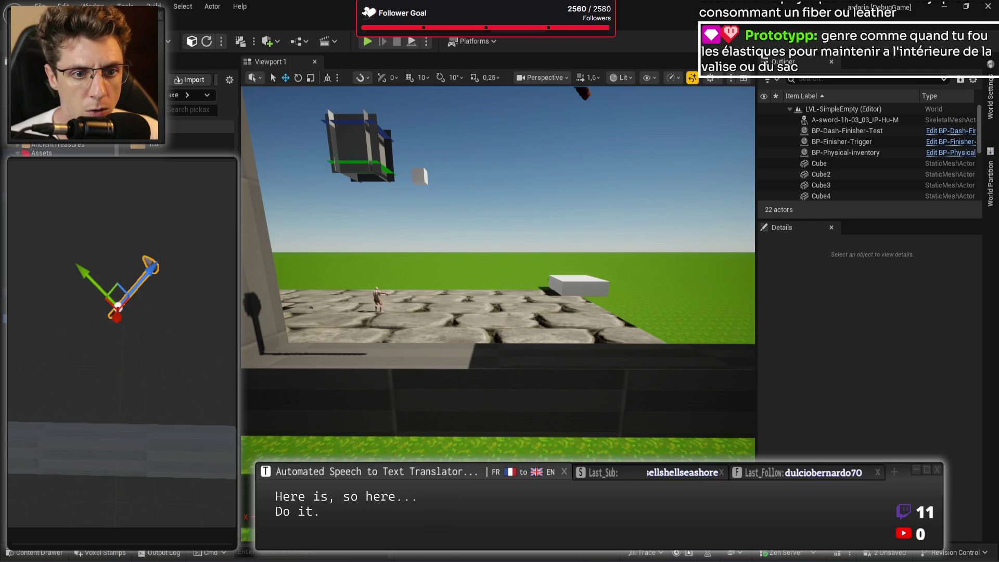
# Step: Shrink the container's bottom slab to a shorter box
pyautogui.click(201, 443)
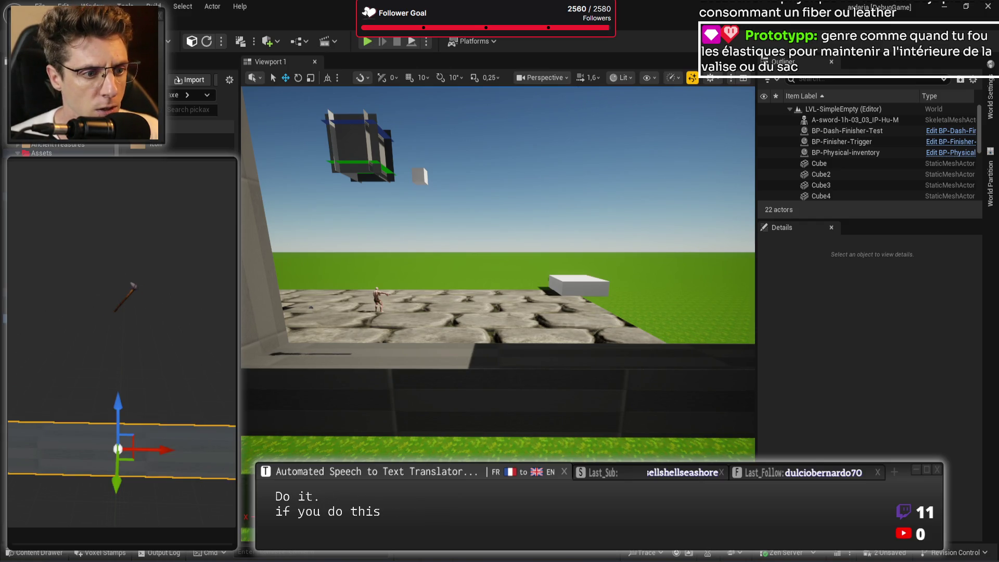
pyautogui.hotkey('ctrl', 'z')
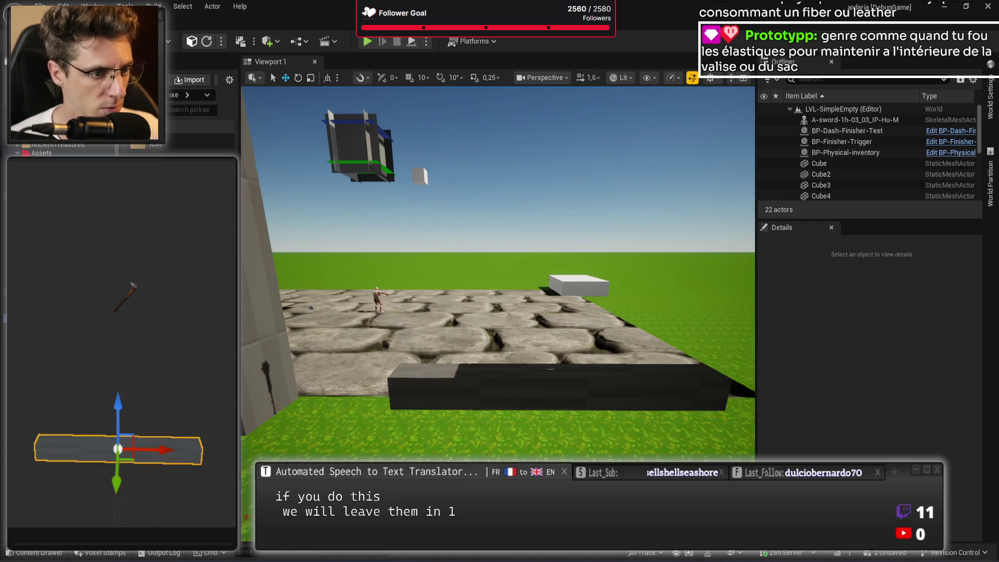
pyautogui.press('Escape')
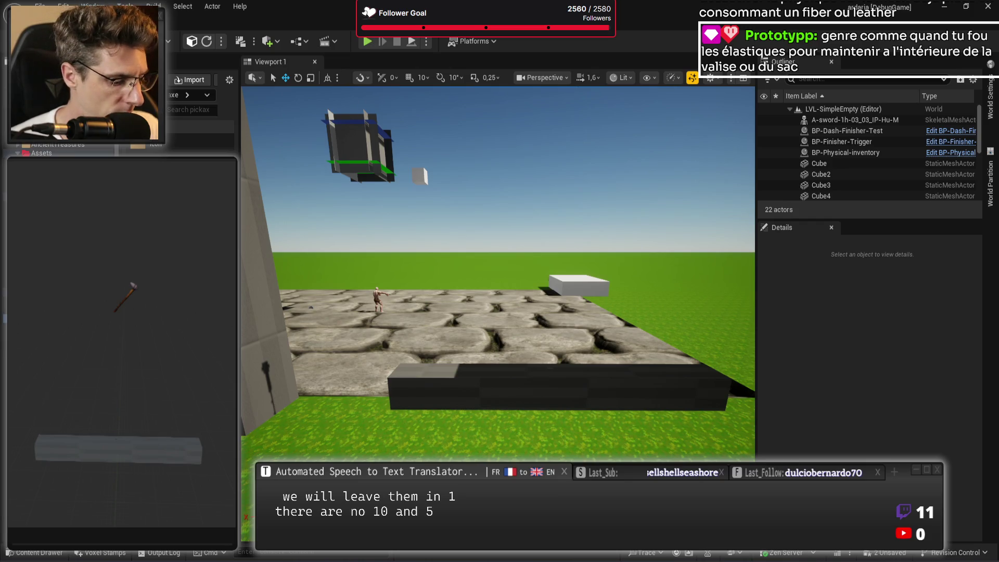
# Step: Replace the grey left wall with tall dark walls standing at both slab ends
pyautogui.hotkey('ctrl', 'z')
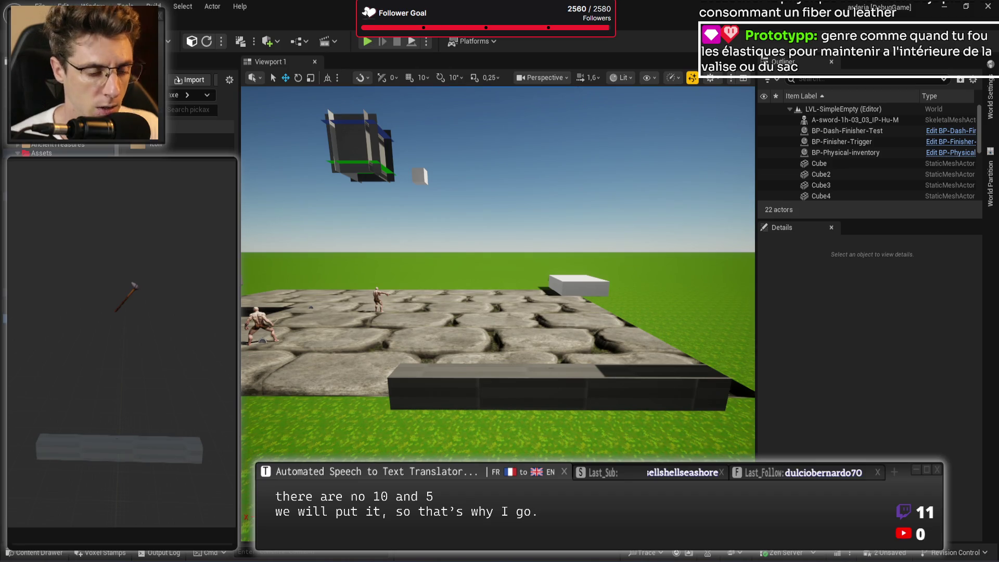
pyautogui.hotkey('ctrl', 'y')
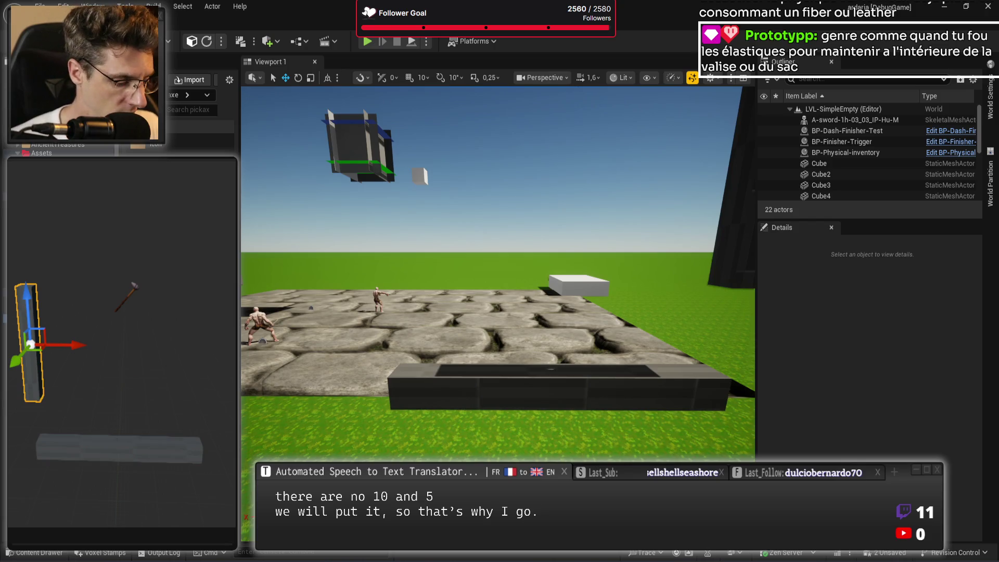
pyautogui.hotkey('ctrl', 'y')
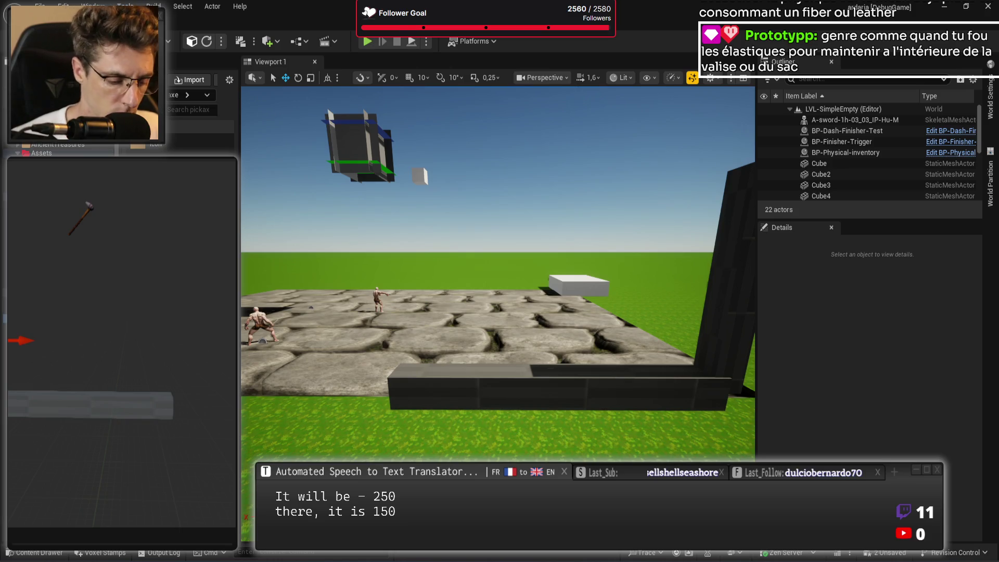
pyautogui.hotkey('ctrl', 'z')
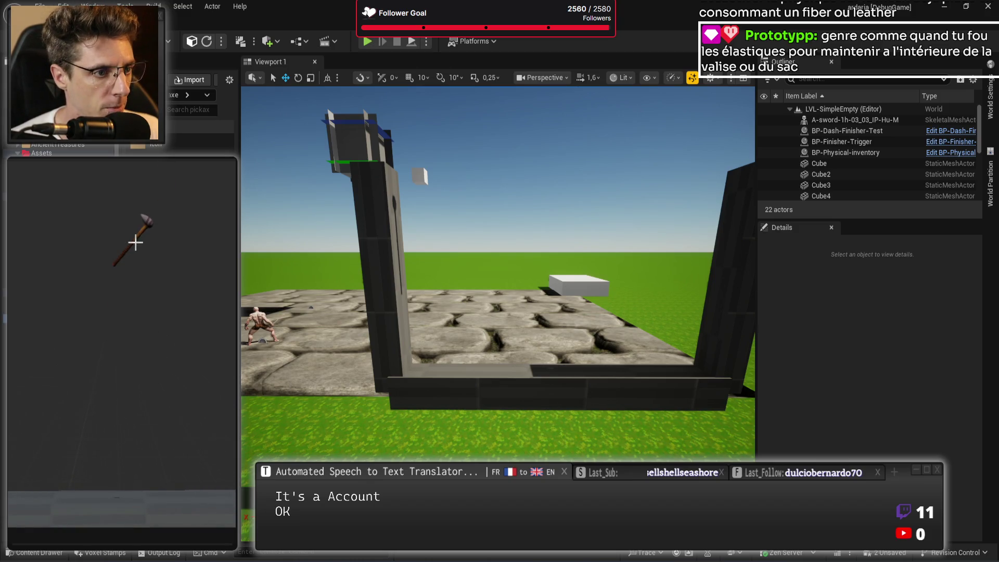
# Step: Tilt the pickaxe to a -43° roll
pyautogui.click(136, 242)
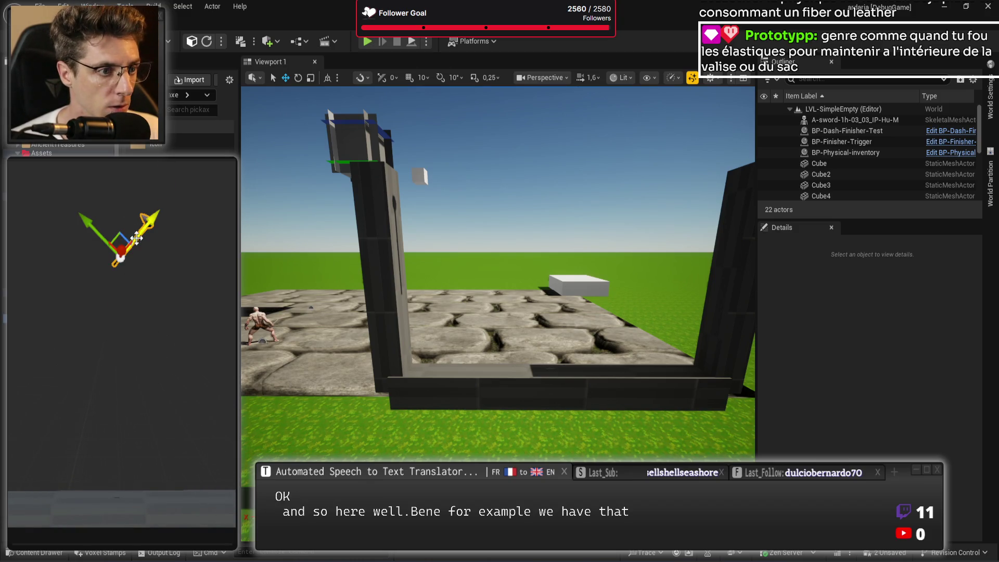
pyautogui.moveTo(136, 238)
pyautogui.mouseDown()
pyautogui.moveTo(37, 307)
pyautogui.moveTo(214, 288)
pyautogui.mouseUp()
pyautogui.press('e')
# Step: Simulate the level and select the lower and upper pickaxes to inspect them
pyautogui.hotkey('alt', 'p')
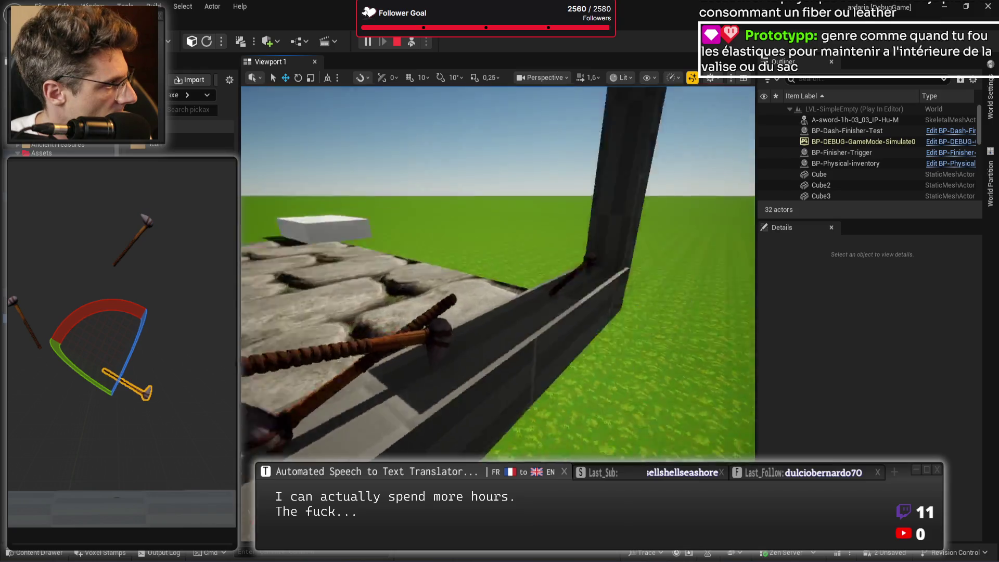
pyautogui.click(15, 303)
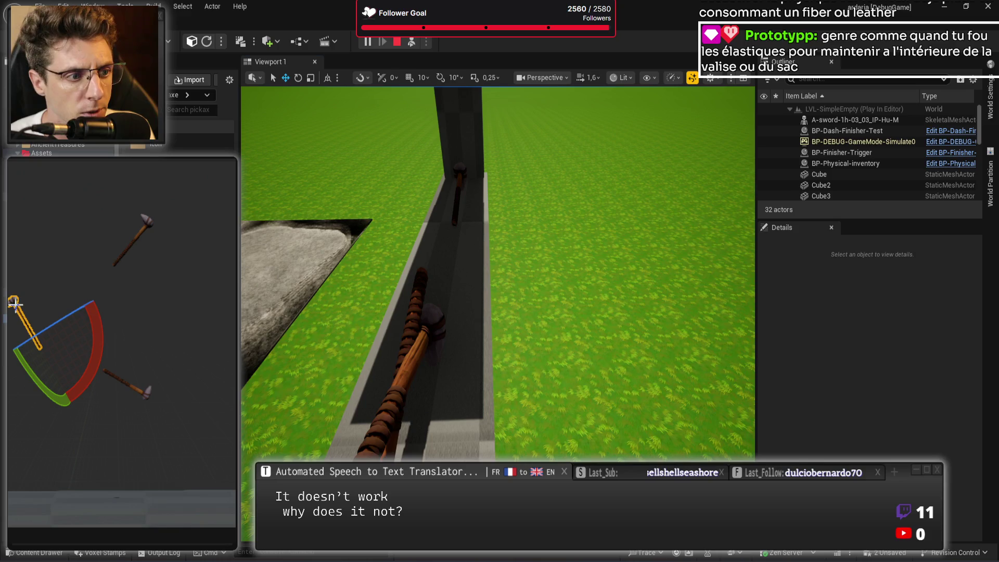
pyautogui.click(145, 223)
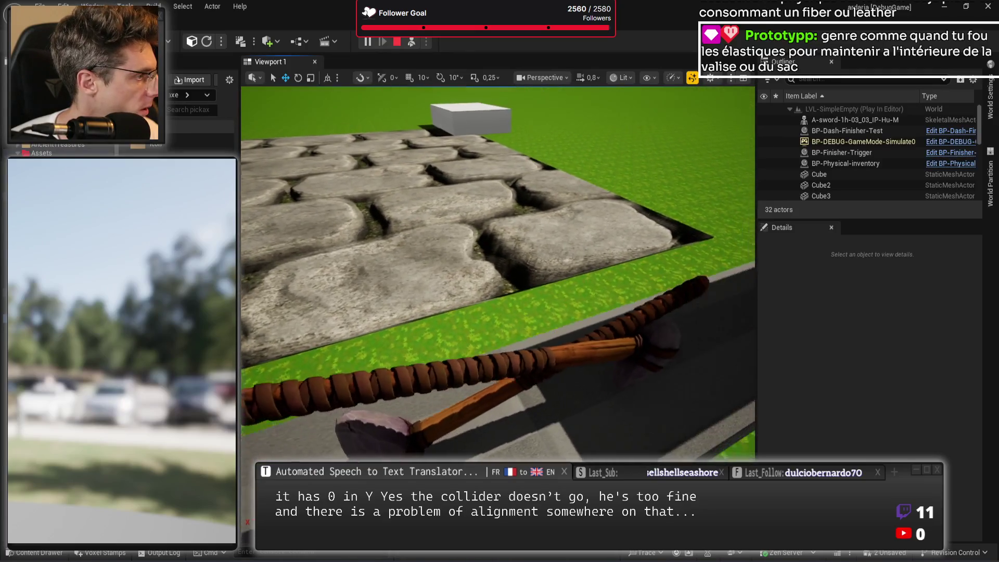
# Step: Rerun the level in Simulate mode, pull the camera back to view both pickaxes, then stop
pyautogui.press('Escape')
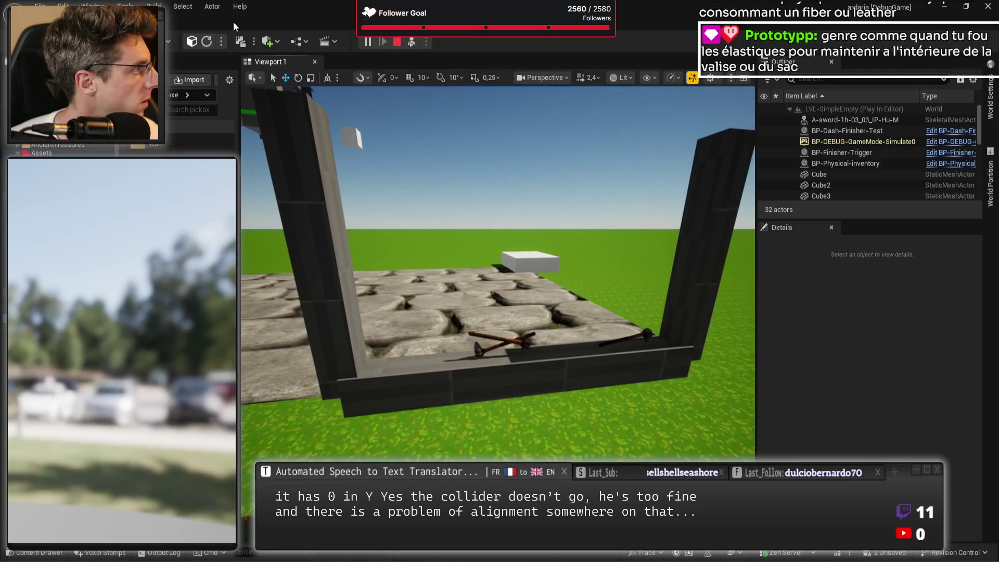
pyautogui.click(428, 42)
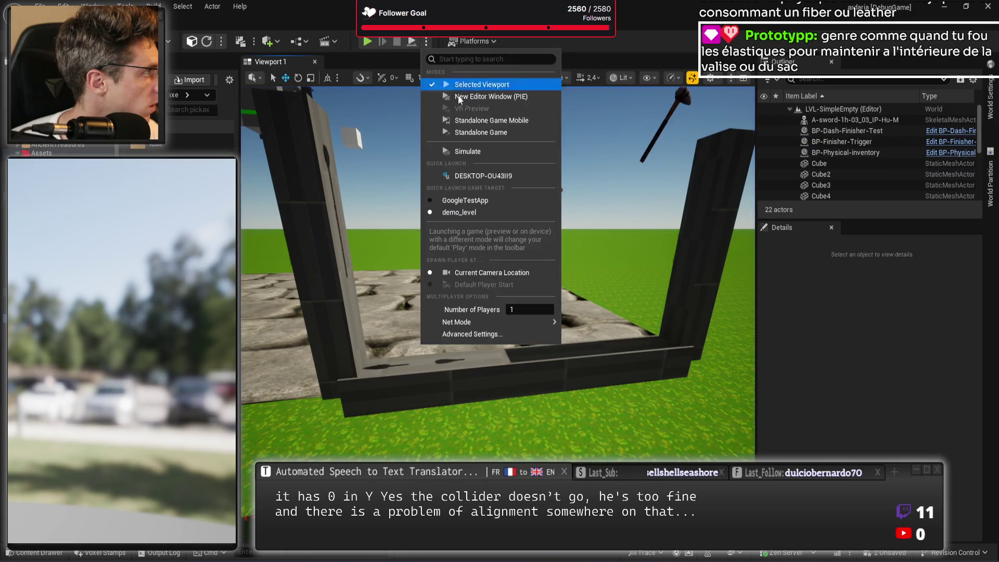
pyautogui.click(468, 151)
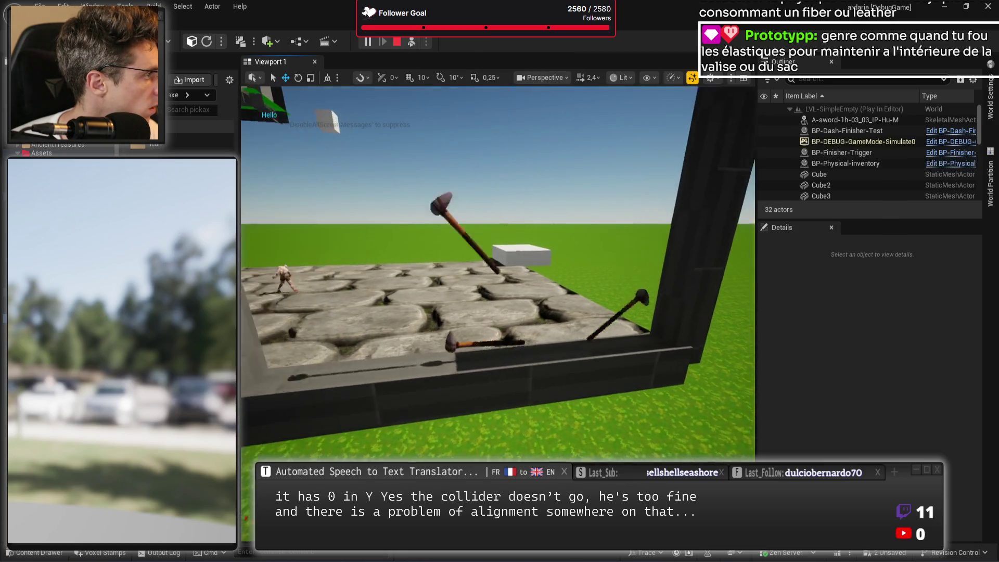
pyautogui.scroll(-2, 498, 270)
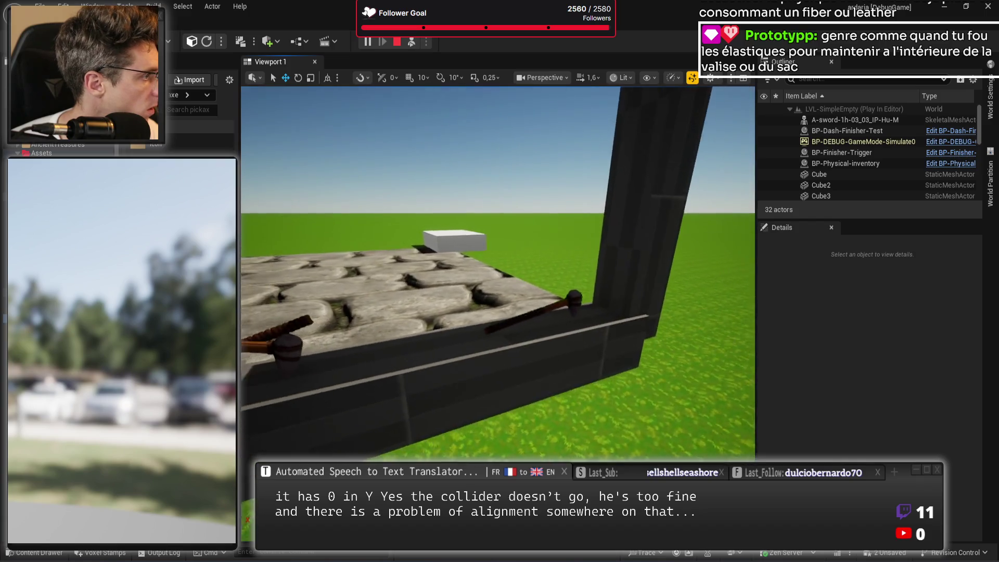
pyautogui.press('s')
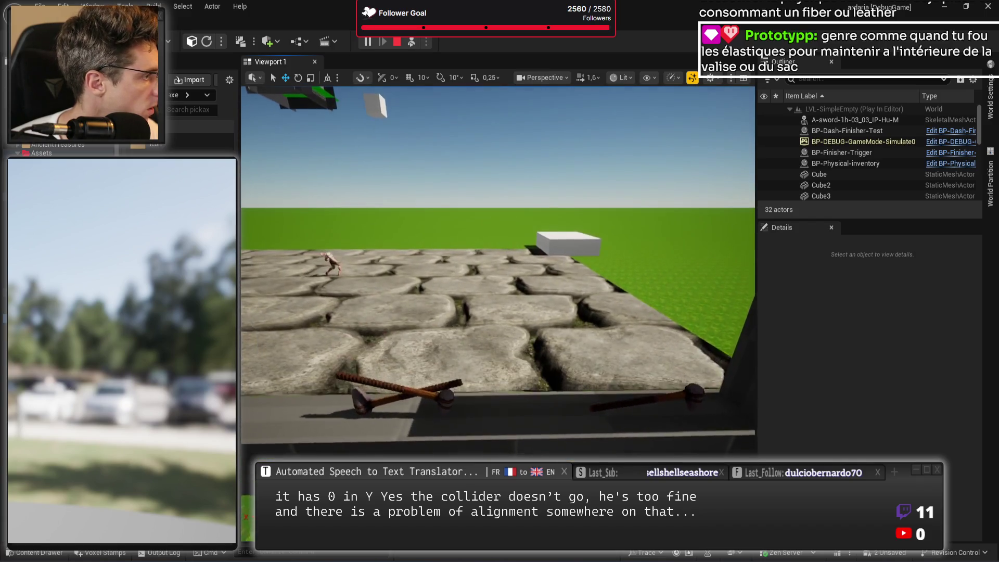
pyautogui.press('s')
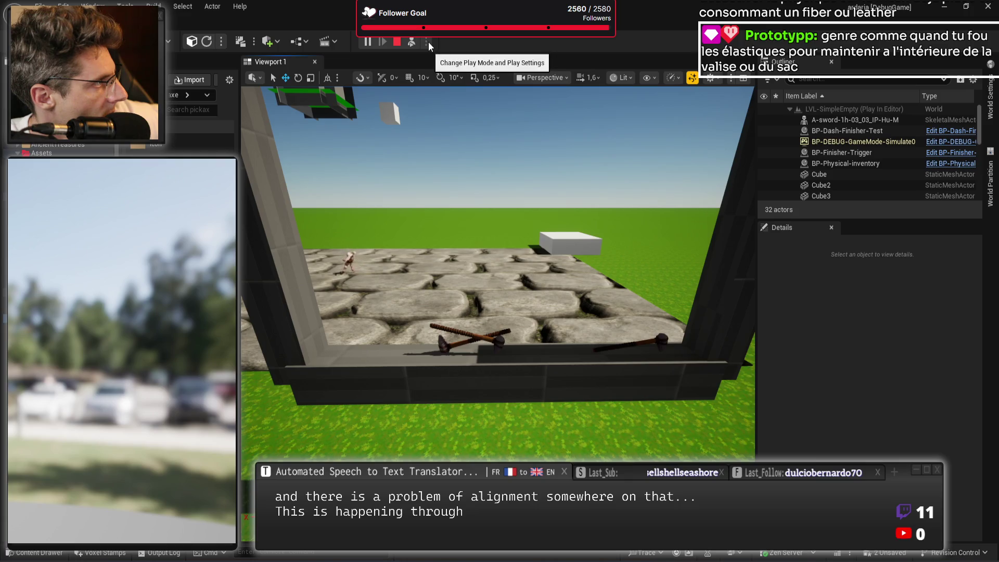
pyautogui.click(395, 43)
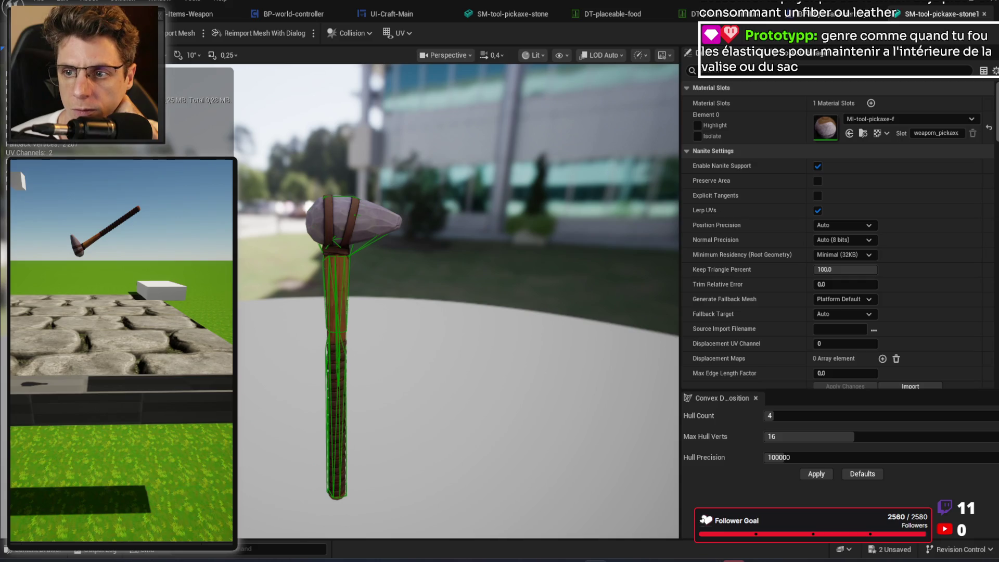
# Step: Replace the pickaxe's collision with a single box simplified collision, save, and simulate the level
pyautogui.click(342, 33)
pyautogui.click(383, 181)
pyautogui.click(356, 37)
pyautogui.click(386, 99)
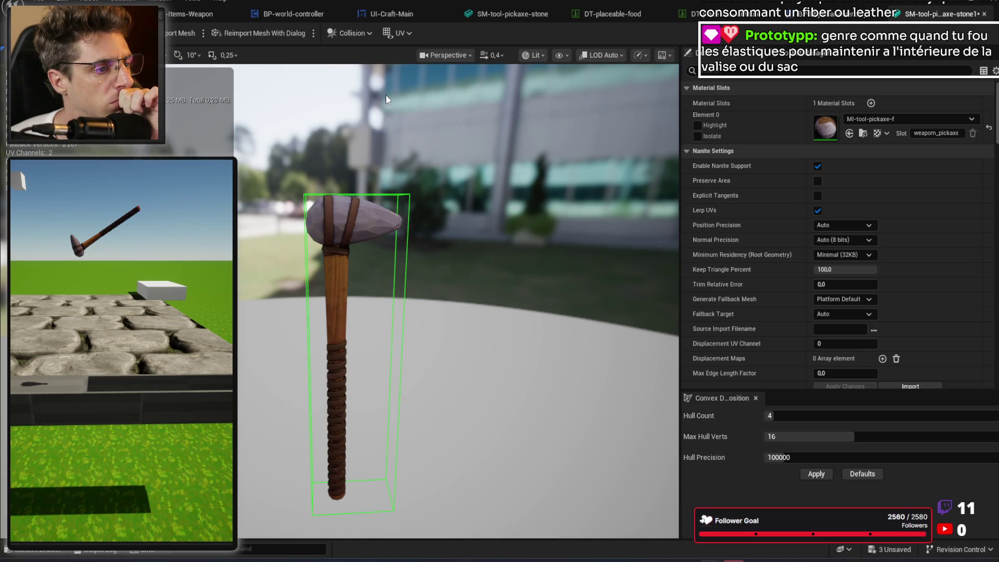
pyautogui.moveTo(502, 184); pyautogui.dragTo(502, 181)
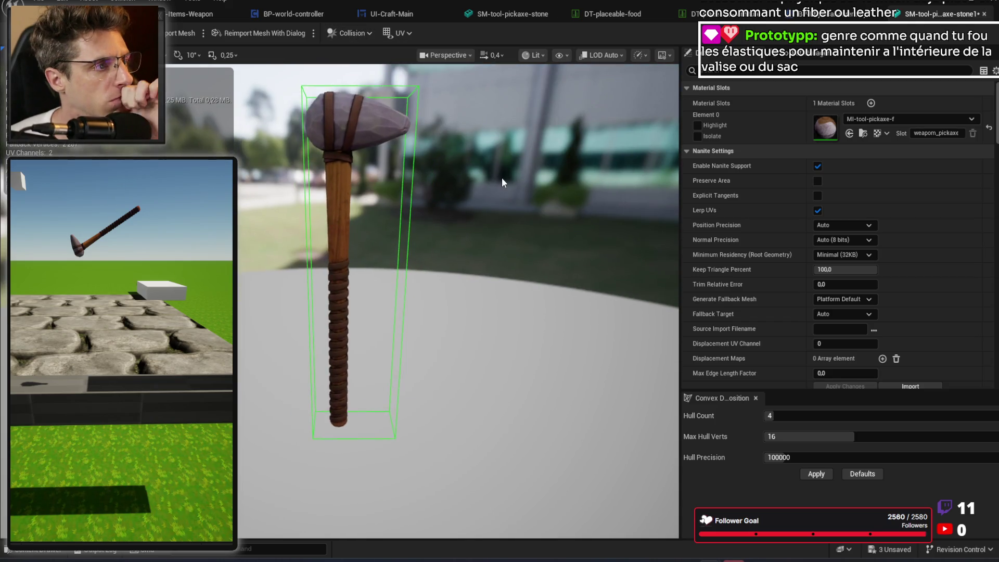
pyautogui.hotkey('ctrl', 's')
pyautogui.click(47, 155)
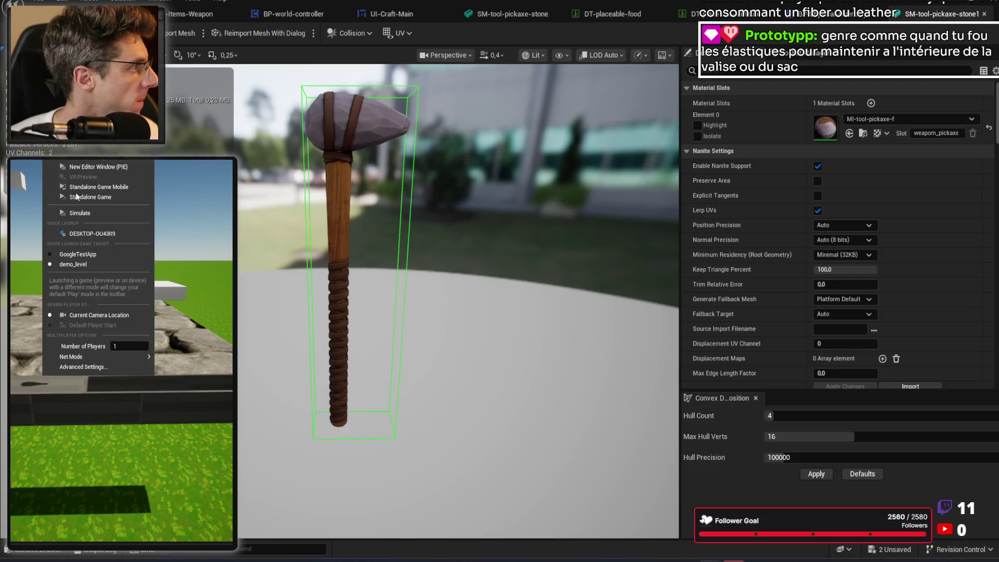
pyautogui.click(96, 214)
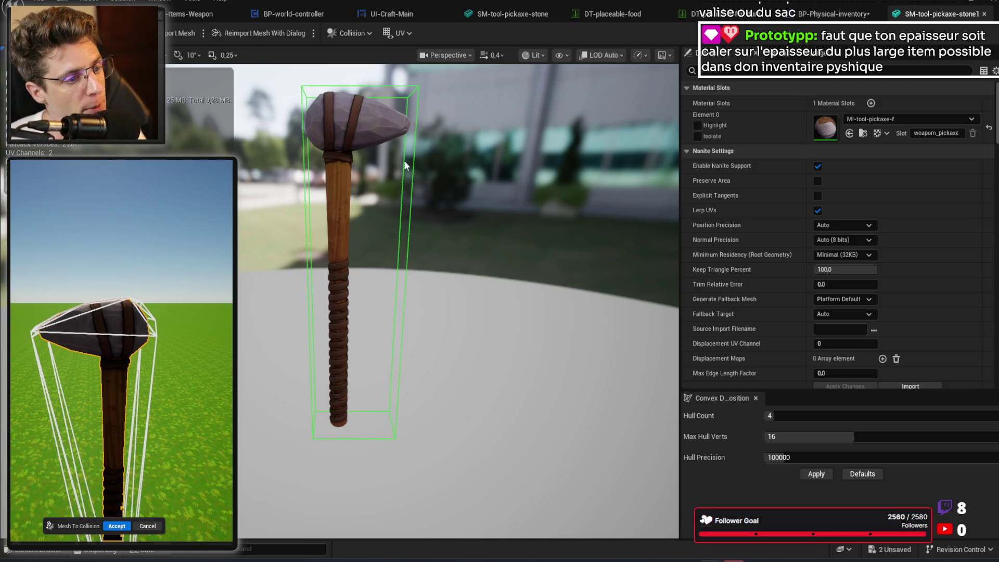
# Step: Accept the Mesh To Collision conversion and select the pickaxe's new, larger collision box
pyautogui.moveTo(458, 260)
pyautogui.mouseDown()
pyautogui.moveTo(471, 237)
pyautogui.moveTo(441, 224)
pyautogui.mouseUp()
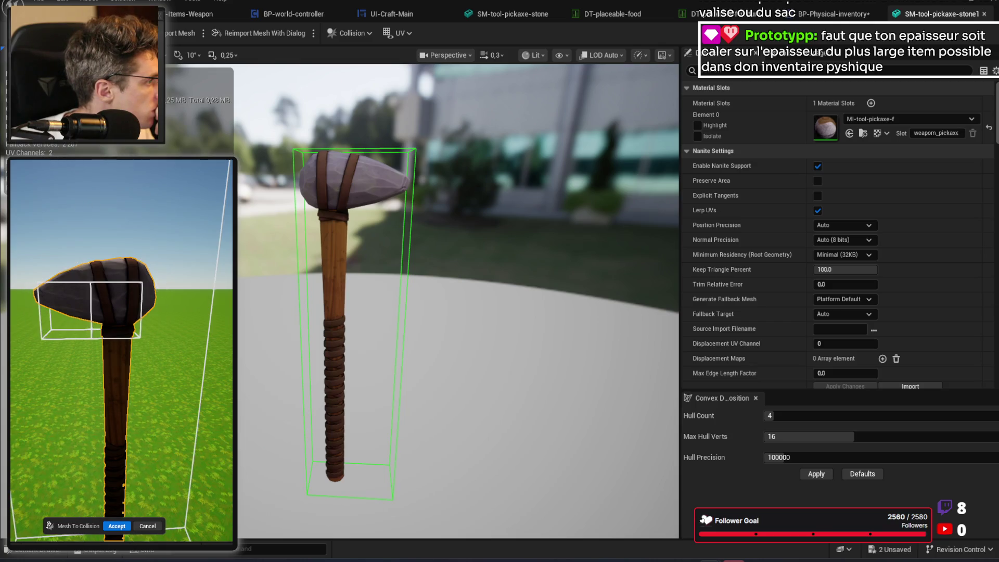
pyautogui.scroll(-5, 118, 238)
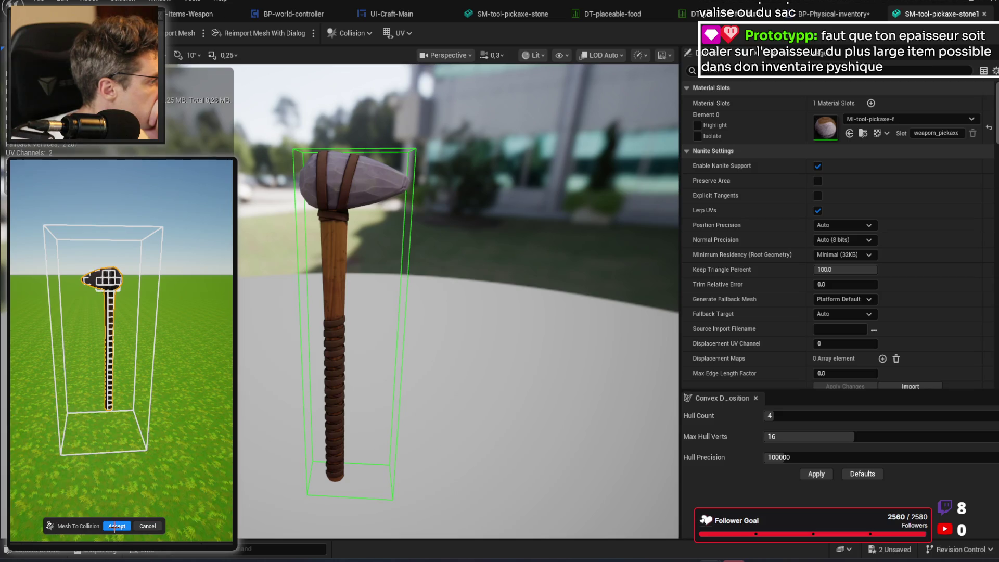
pyautogui.click(117, 527)
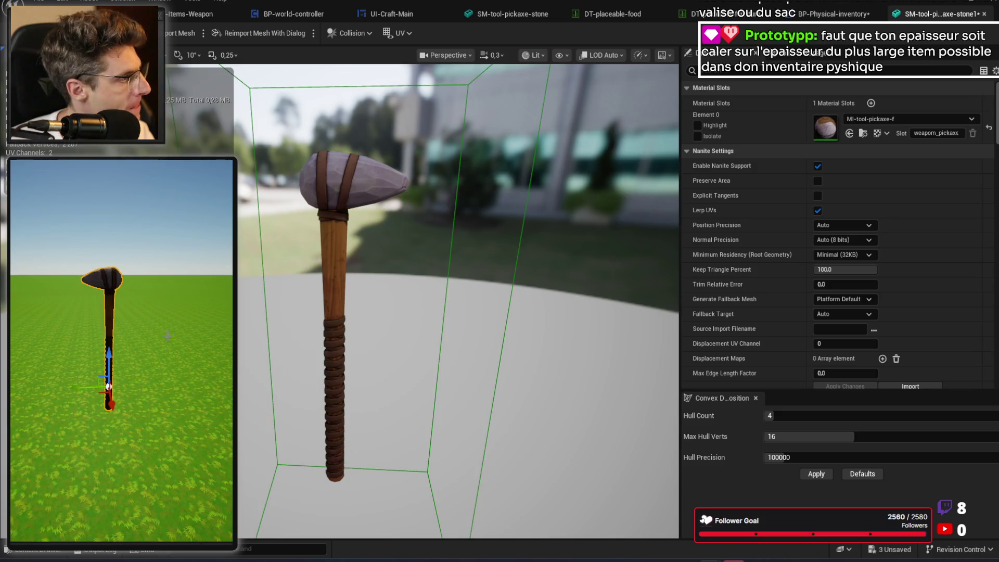
pyautogui.click(365, 183)
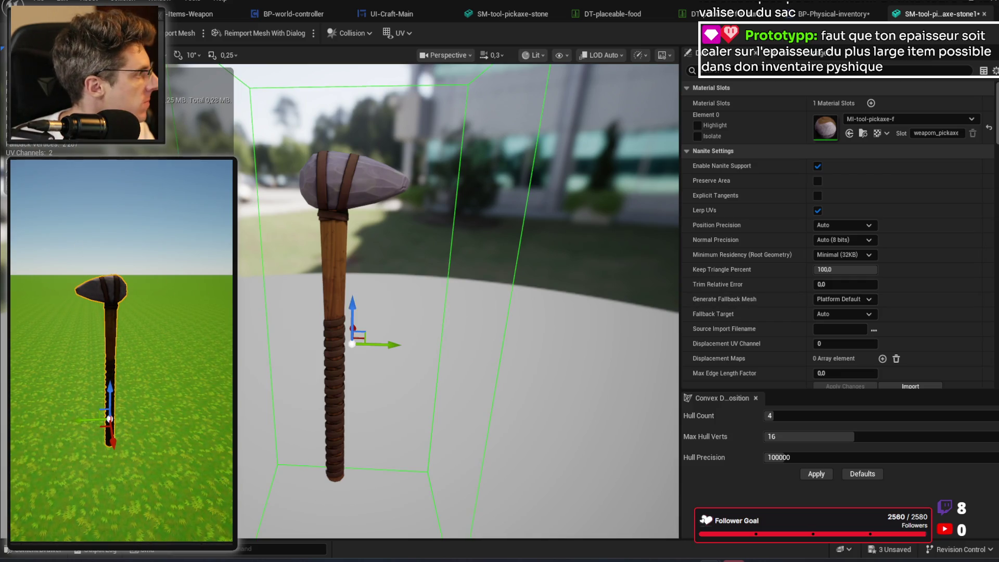